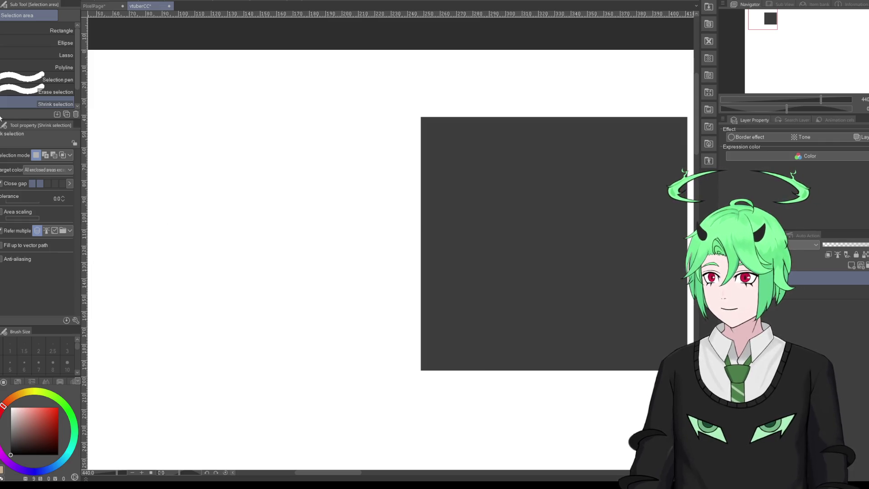
Step: Switch from the Selection area tool to the Pencil, then on to the pen, ready to draw
key(p)
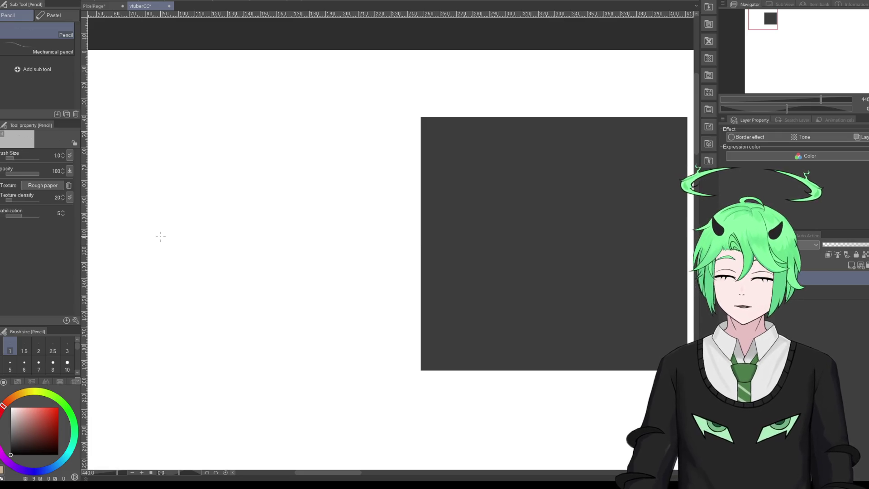
key(p)
scroll(232, 239, up, 1)
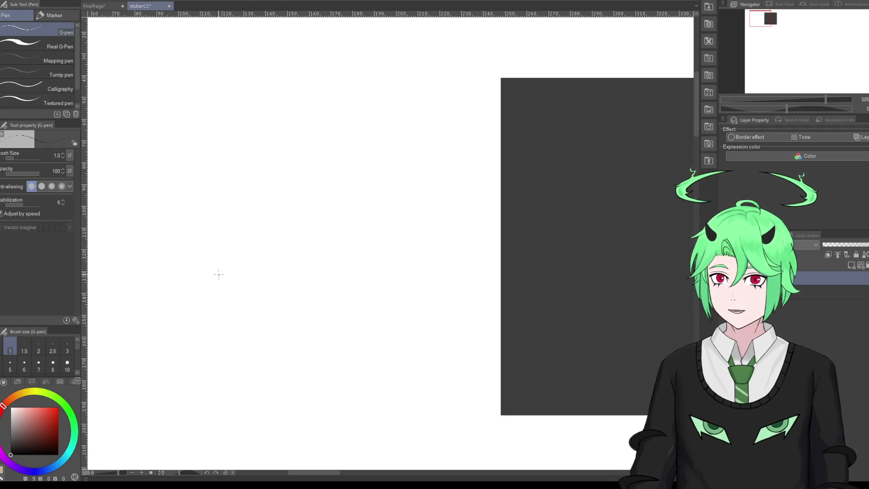
Step: Draw a black curved G-pen stroke for the creature's outline on the white canvas
mouse_move(213, 240)
mouse_down()
mouse_move(248, 218)
mouse_move(238, 253)
mouse_move(247, 243)
mouse_move(257, 260)
mouse_move(254, 285)
mouse_move(233, 283)
mouse_move(299, 280)
mouse_move(300, 312)
mouse_move(282, 323)
mouse_move(304, 312)
mouse_up()
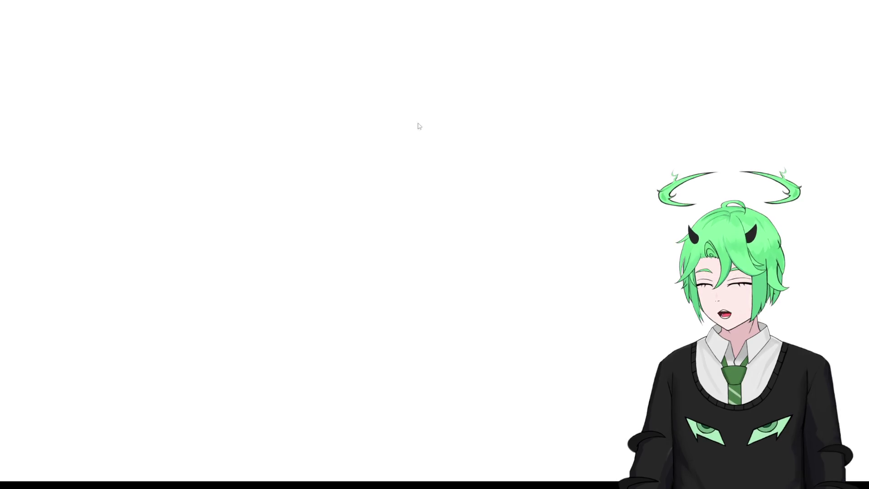
Step: Open the Pokemon.com Gogoat image and its Pokédex page to find a Skiddo reference
scroll(325, 146, down, 2)
click(357, 144)
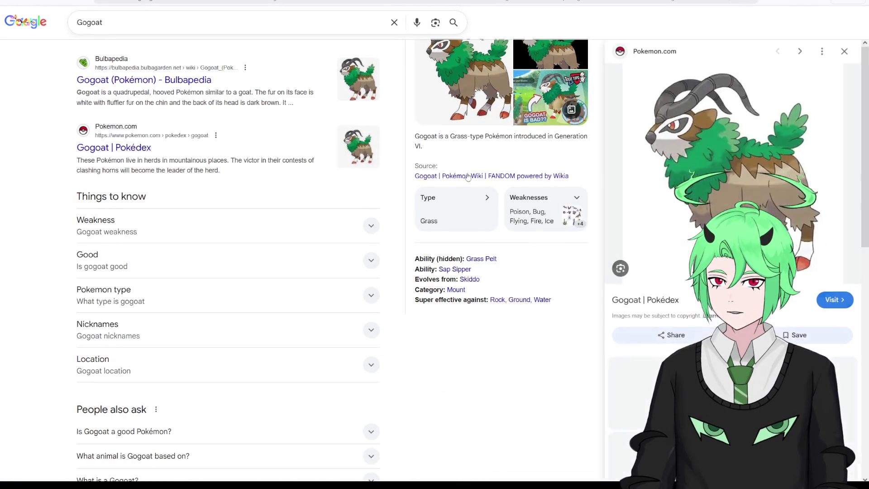
scroll(362, 181, down, 4)
click(706, 188)
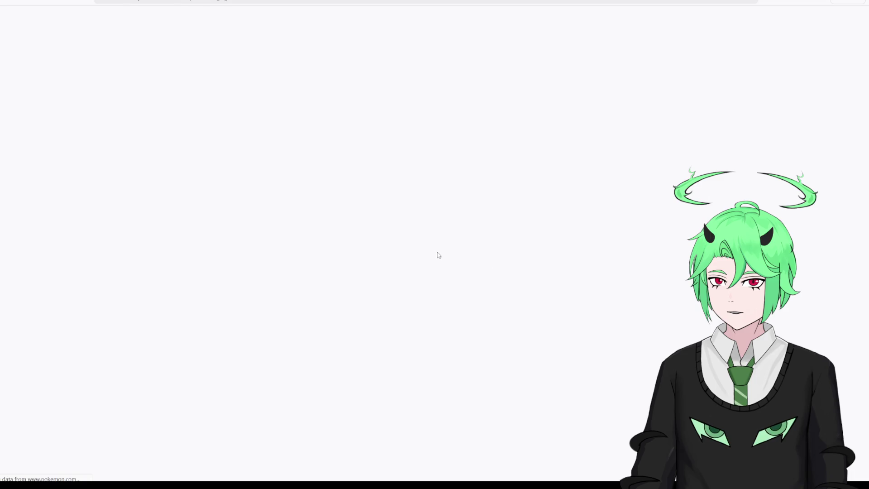
scroll(393, 244, down, 2)
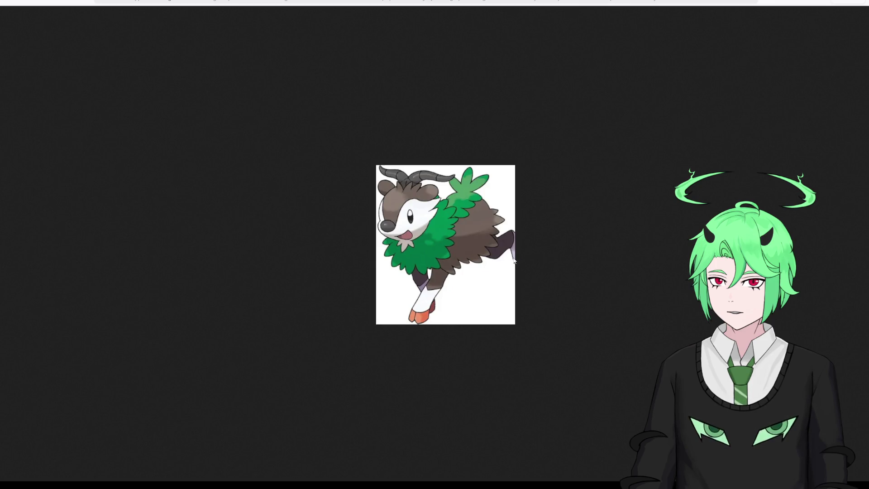
Step: Close the column of avatar menu buttons in VTube Studio with the red X
mouse_move(73, 306)
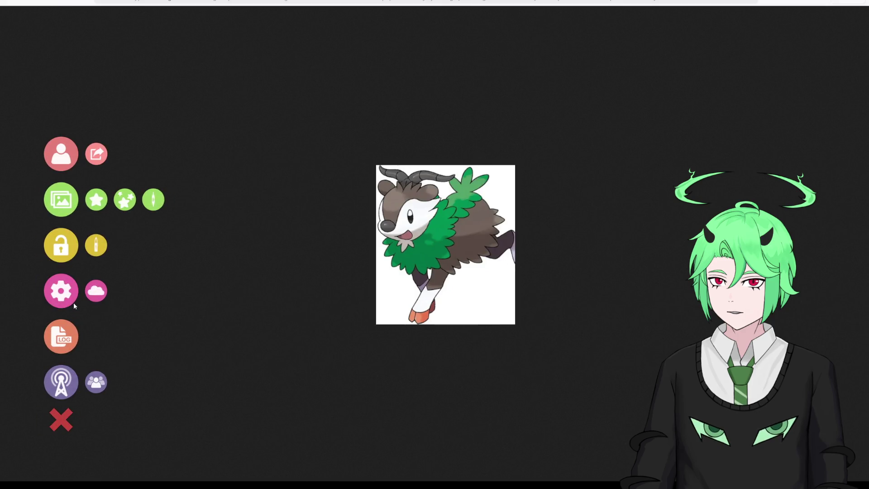
click(60, 418)
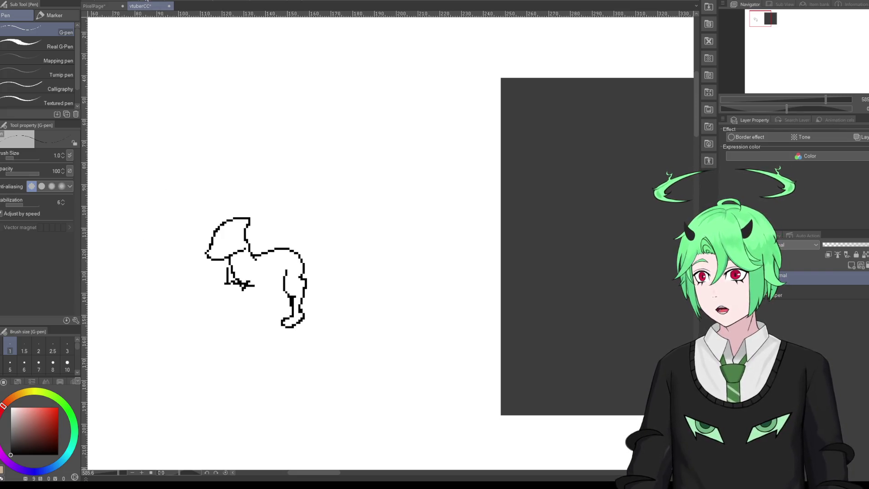
Step: Undo the creature sketch's last G-pen strokes with Ctrl+Z
key(ctrl+z)
key(ctrl+z)
key(ctrl+z)
key(ctrl+z)
key(ctrl+z)
key(ctrl+z)
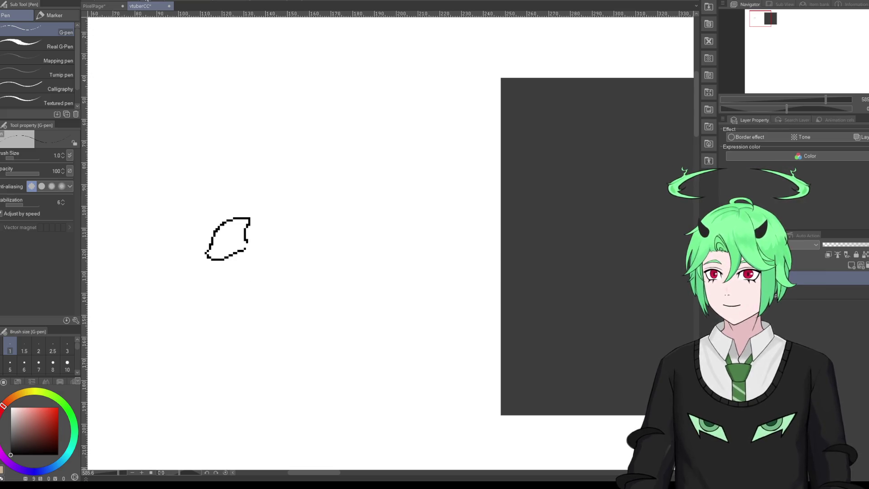
key(ctrl+z)
key(ctrl+z)
key(ctrl+z)
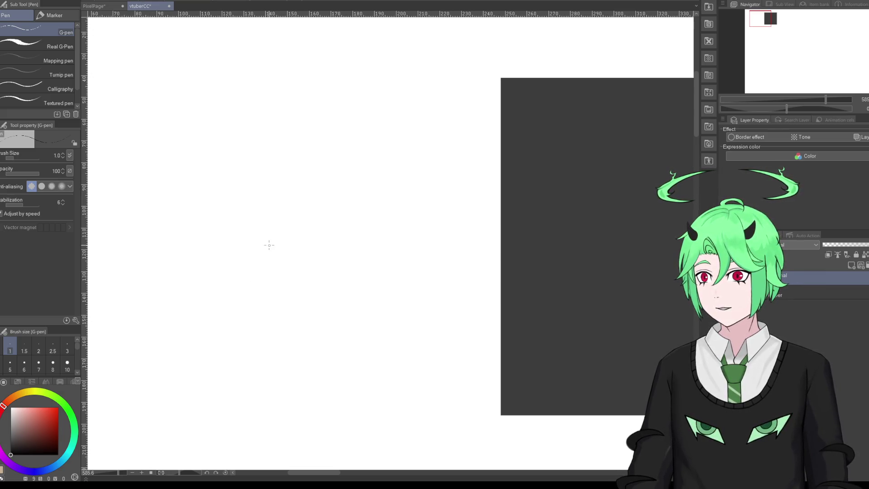
scroll(231, 255, up, 1)
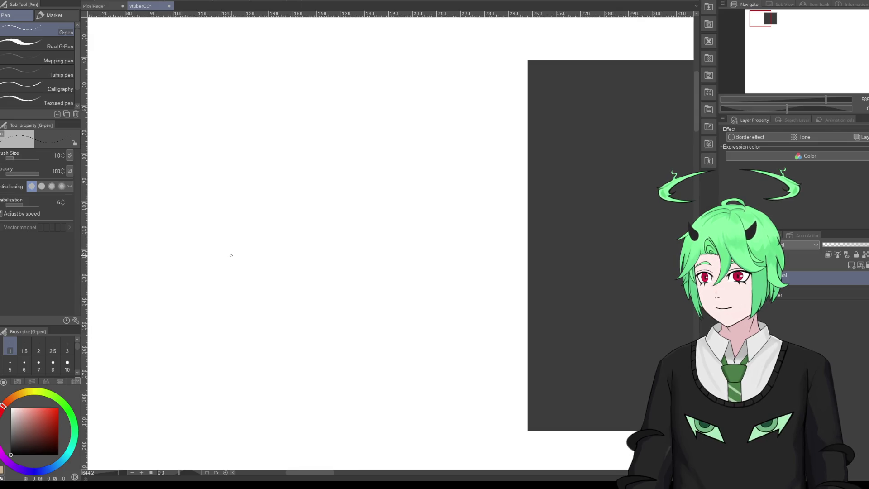
scroll(231, 255, up, 1)
scroll(231, 255, down, 1)
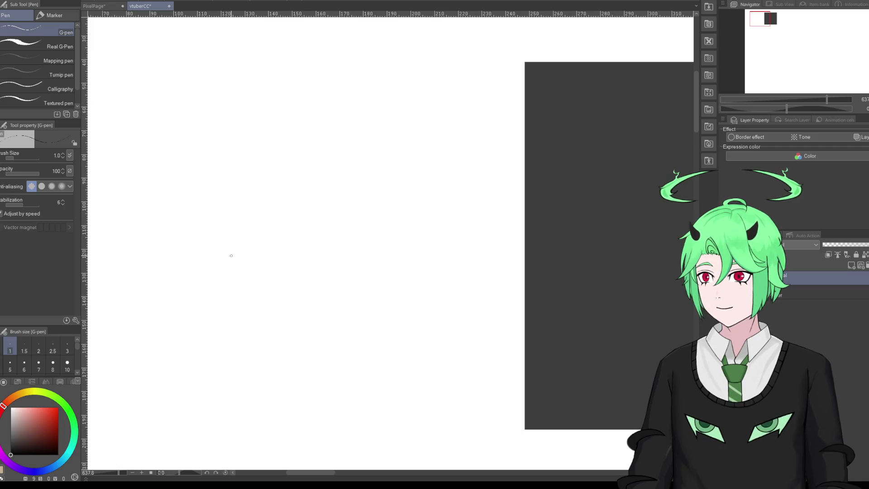
scroll(231, 255, down, 1)
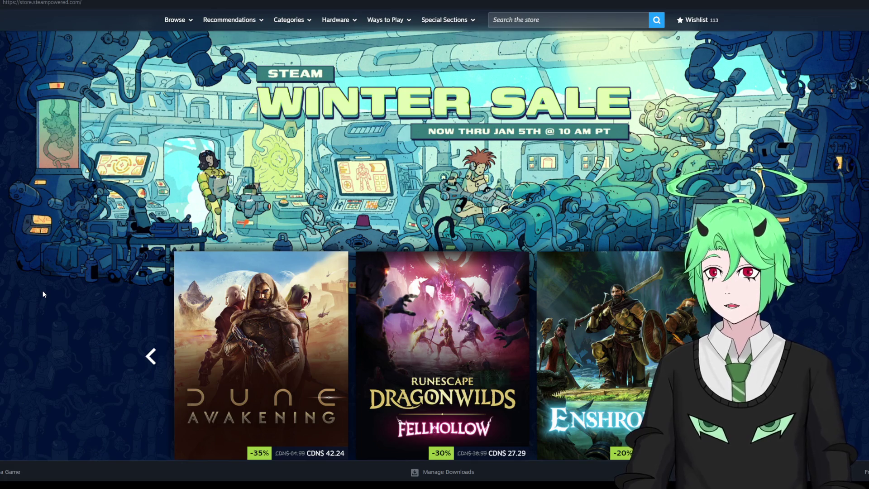
Step: Search the Steam store for 'creature catcher' instead of 'monster tamer' and review the results
click(500, 19)
text(monster)
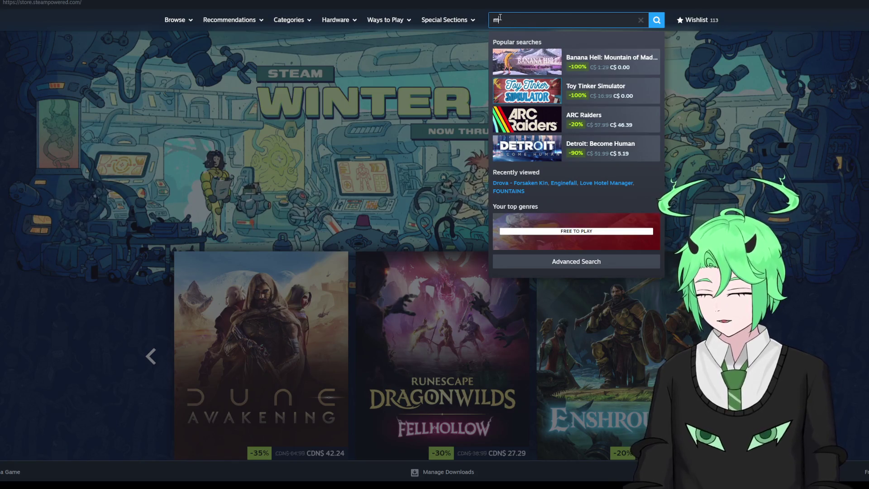
text( tamer)
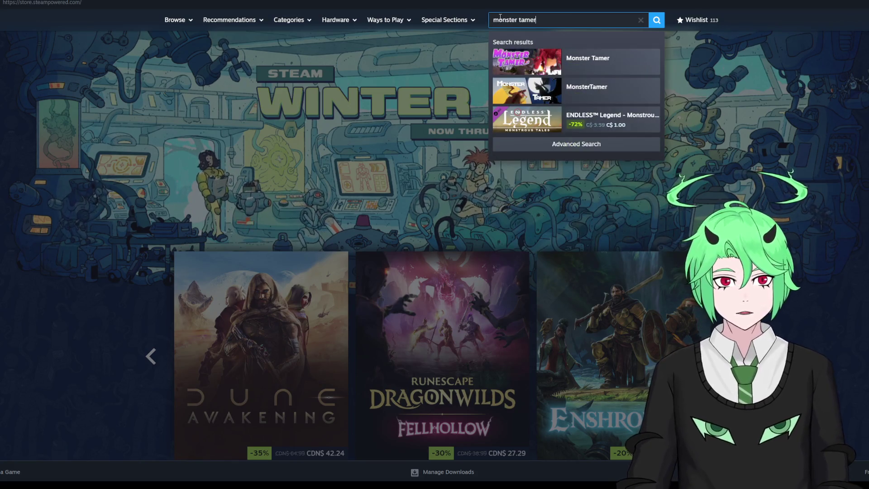
key(BackSpace)
key(BackSpace)
key(BackSpace)
key(BackSpace)
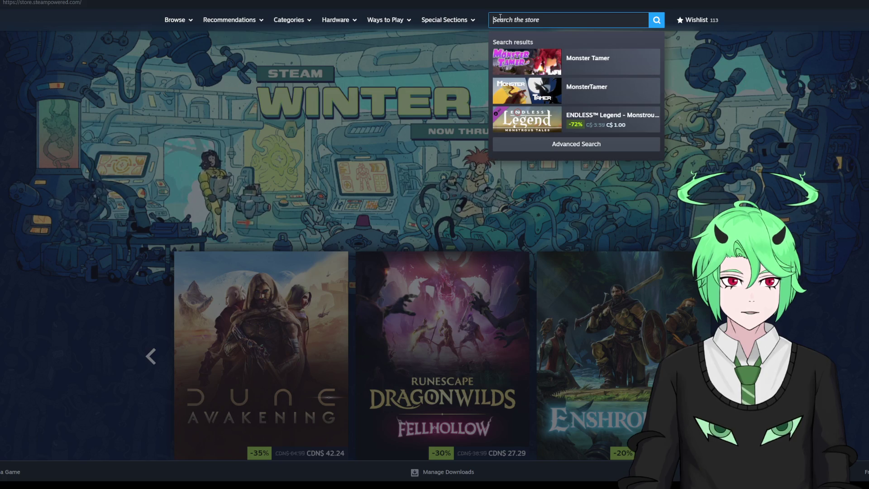
text(creature c)
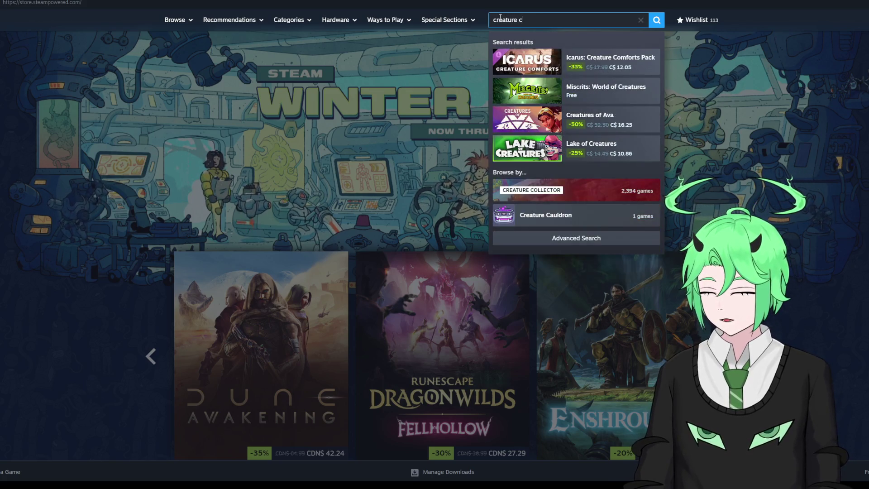
text(atcher)
key(Return)
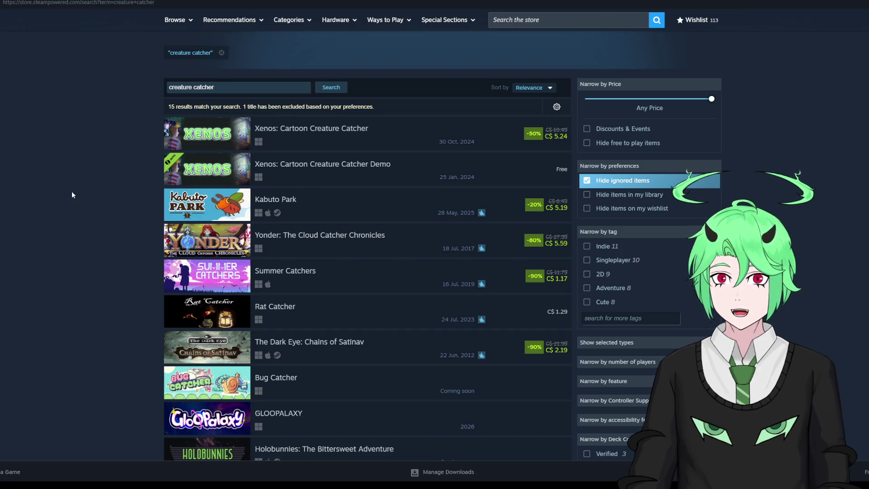
scroll(72, 204, down, 5)
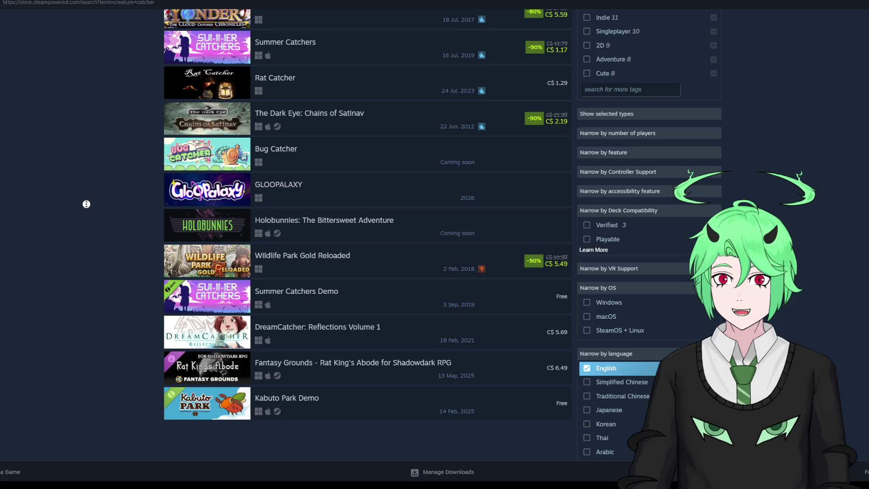
scroll(86, 204, up, 5)
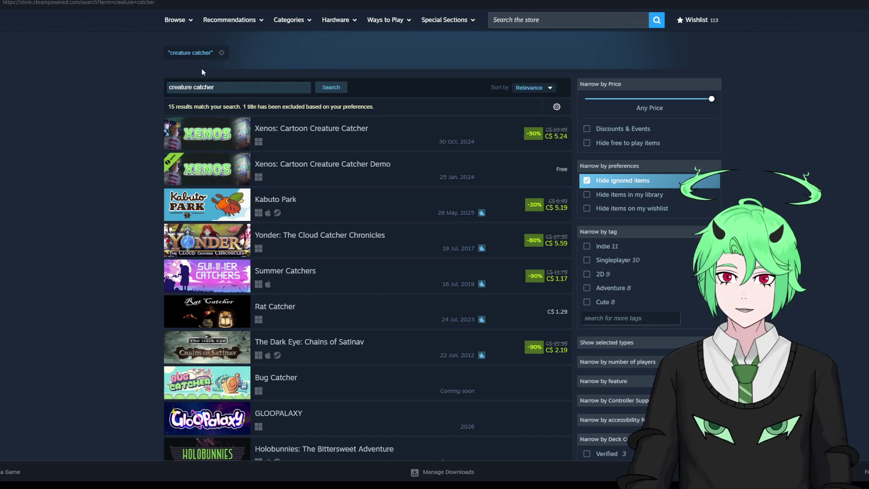
Step: Remove the 'creature catcher' search filter and expand the full All Genres & Themes list
click(223, 52)
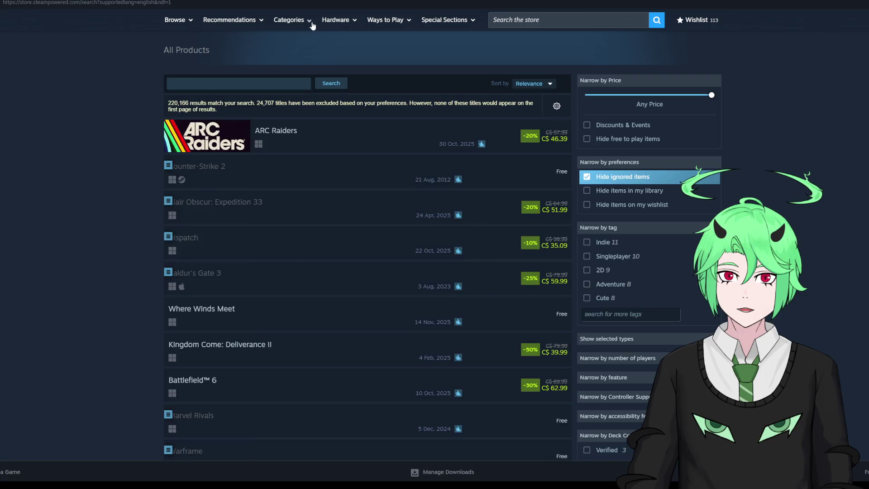
mouse_move(312, 25)
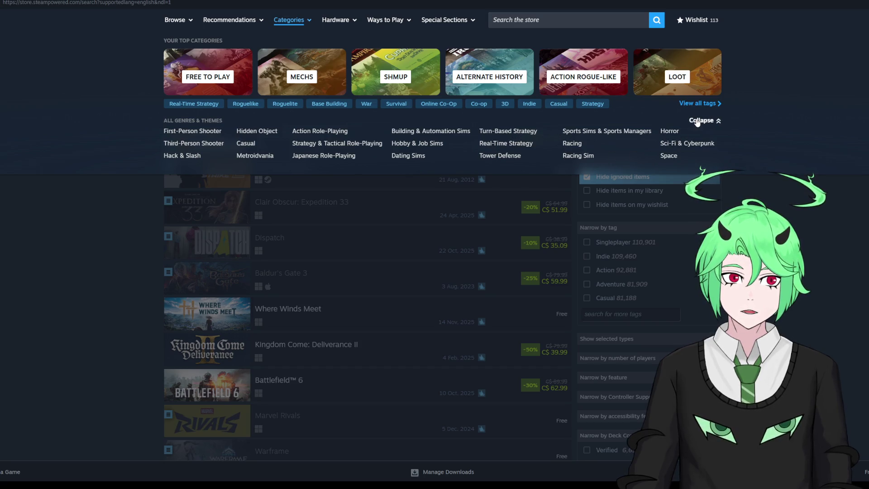
click(703, 120)
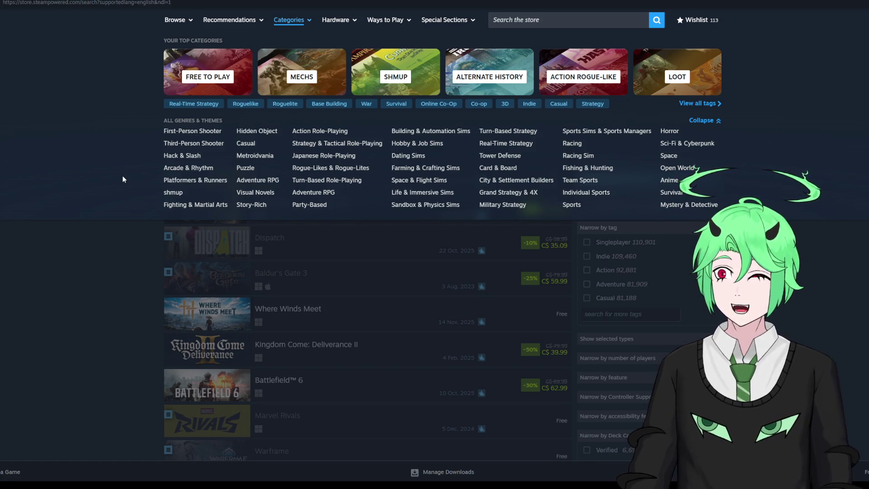
click(575, 24)
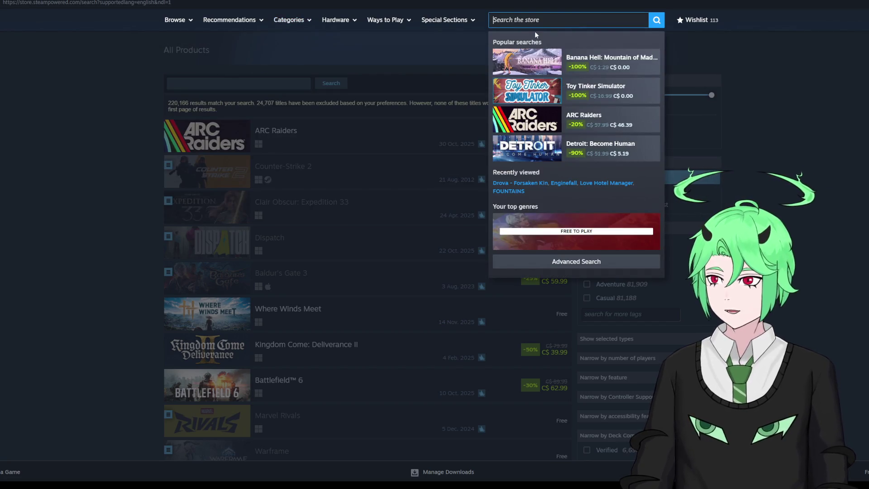
Step: Search the store again for 'creature catcher'
click(83, 228)
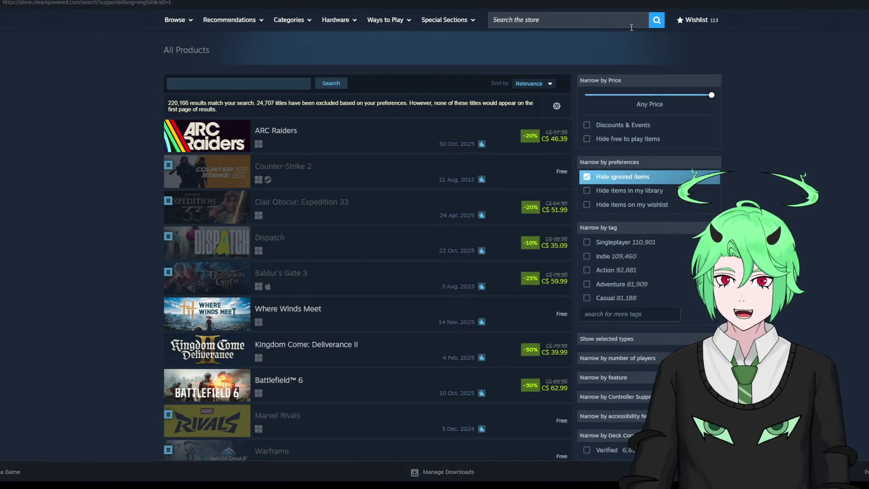
click(518, 19)
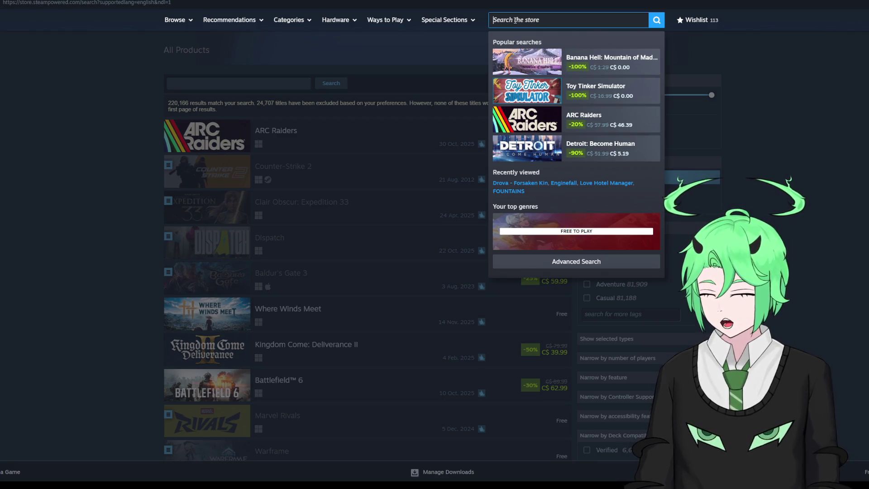
text(ceatur)
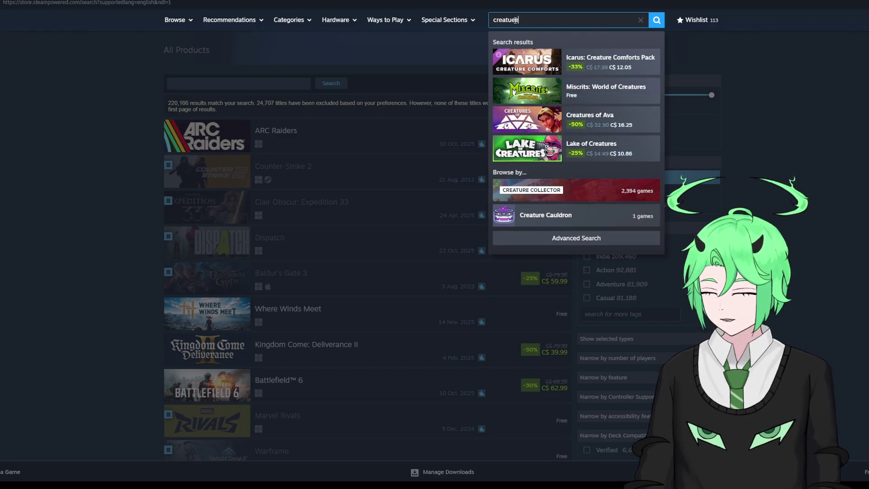
text(e ca)
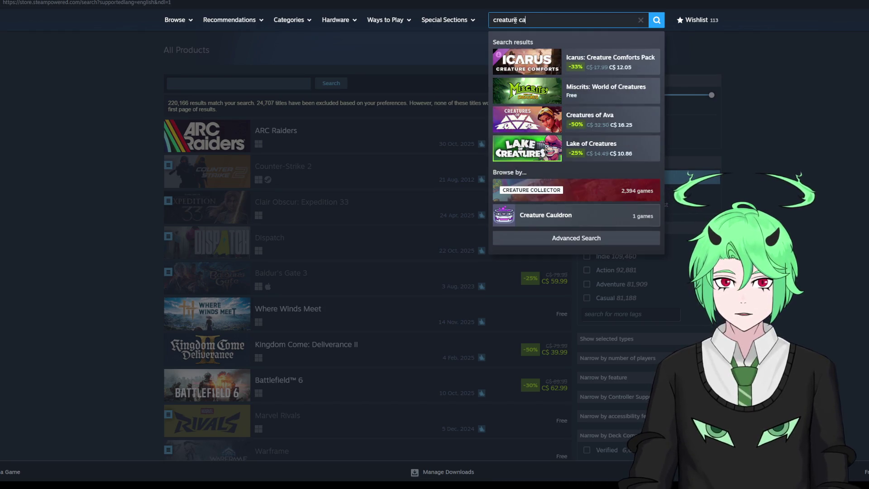
text(tcher)
key(Return)
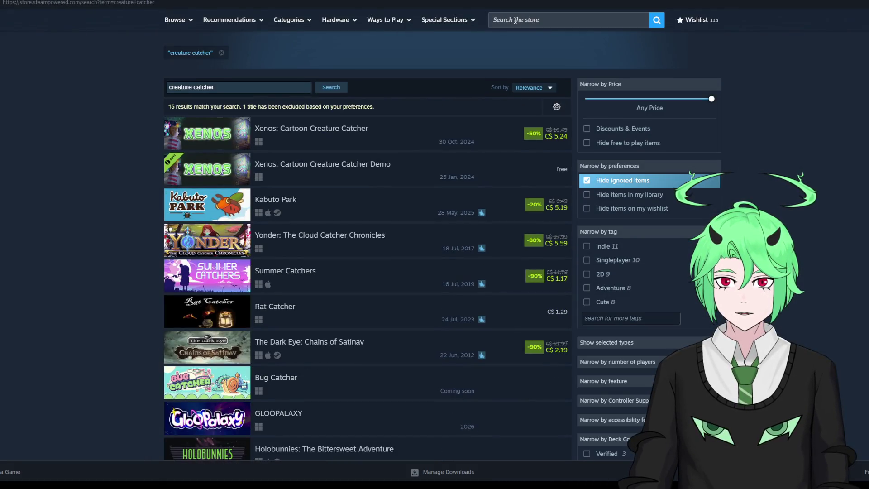
Step: Look over the Summer Catchers store page, then return to the results and open the wishlist
scroll(316, 172, down, 2)
mouse_move(211, 183)
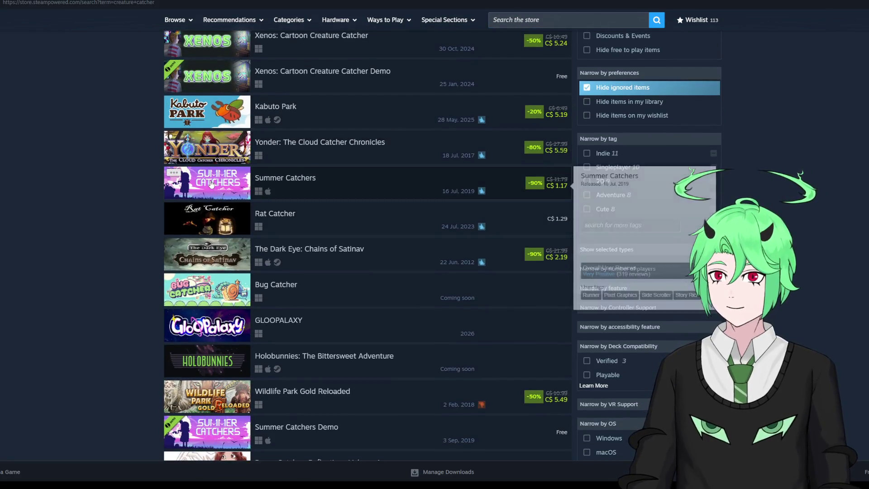
click(211, 183)
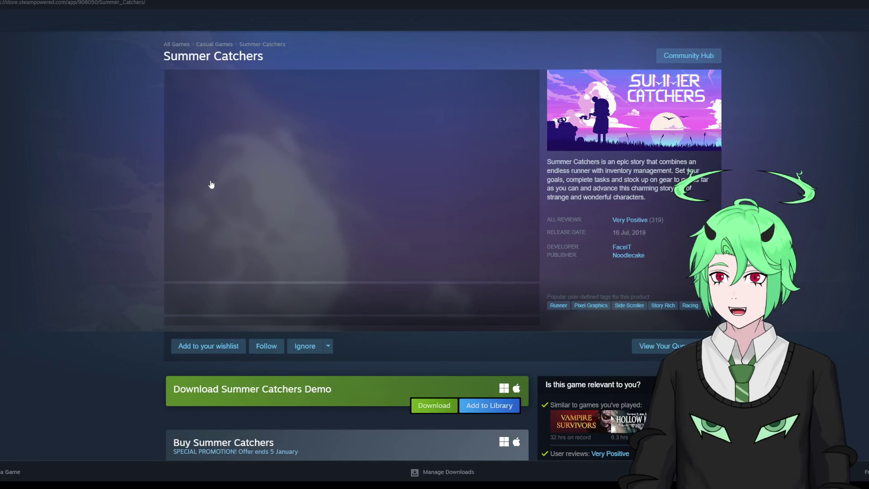
scroll(80, 181, down, 5)
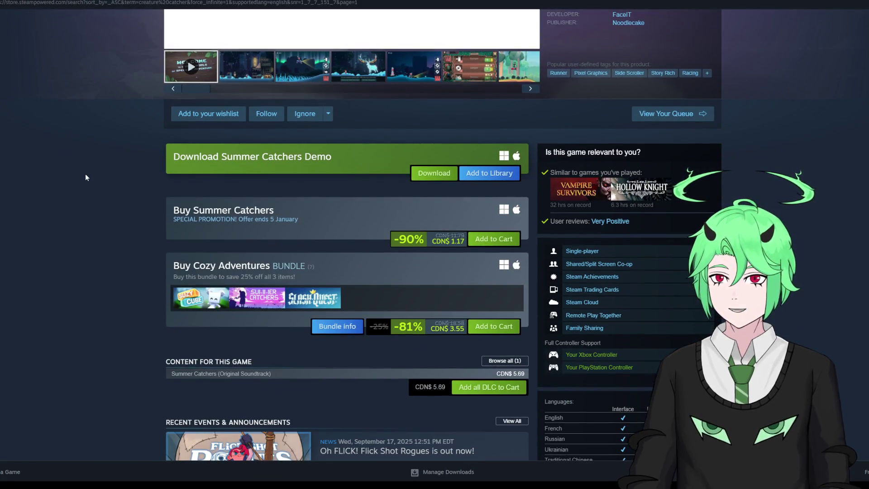
key(alt+Left)
click(26, 35)
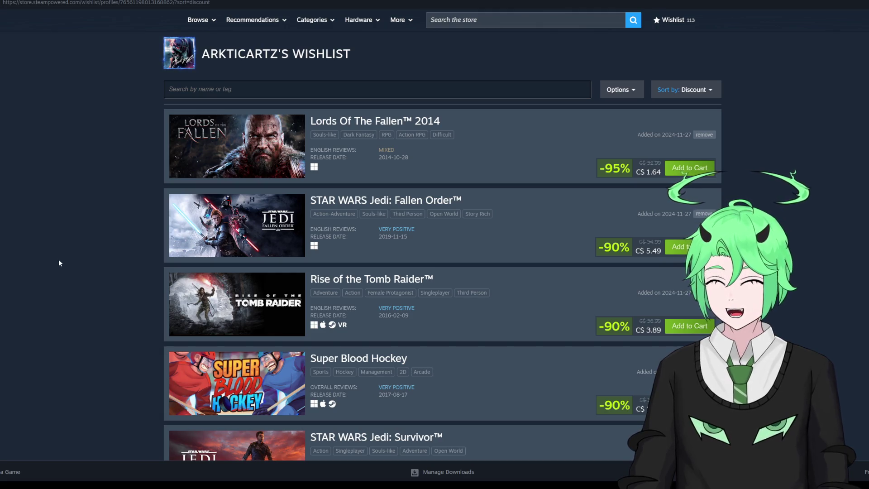
Step: Scroll down the discount-sorted wishlist and open the Dokimon: Quest store page
scroll(112, 215, down, 6)
scroll(113, 216, down, 3)
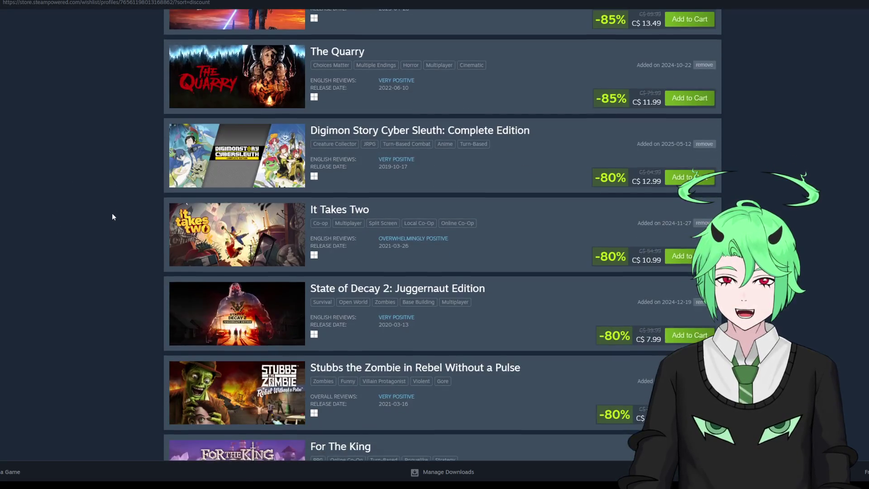
scroll(112, 214, down, 4)
scroll(112, 214, down, 3)
scroll(90, 211, down, 2)
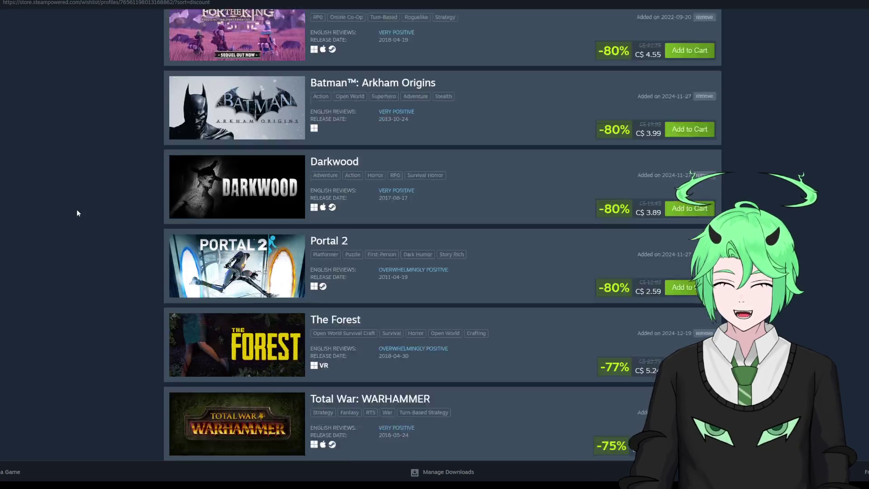
scroll(77, 209, down, 6)
scroll(77, 210, down, 7)
scroll(77, 210, down, 3)
scroll(77, 210, down, 2)
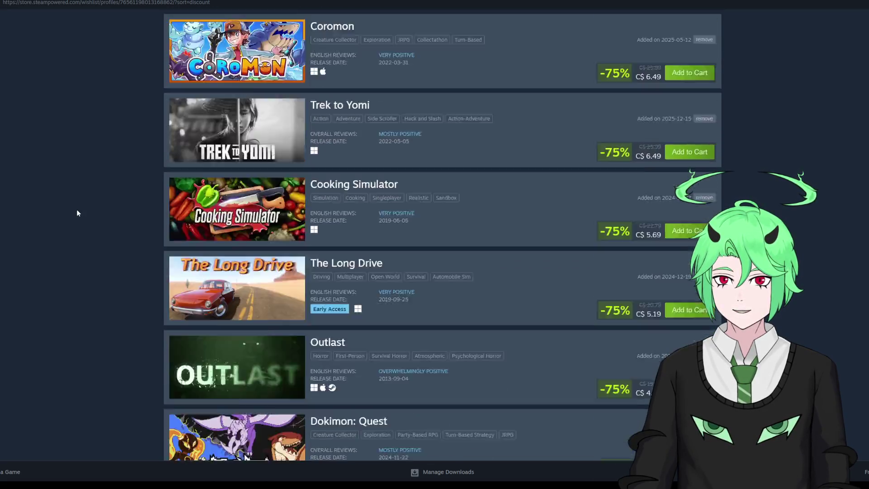
scroll(77, 210, down, 4)
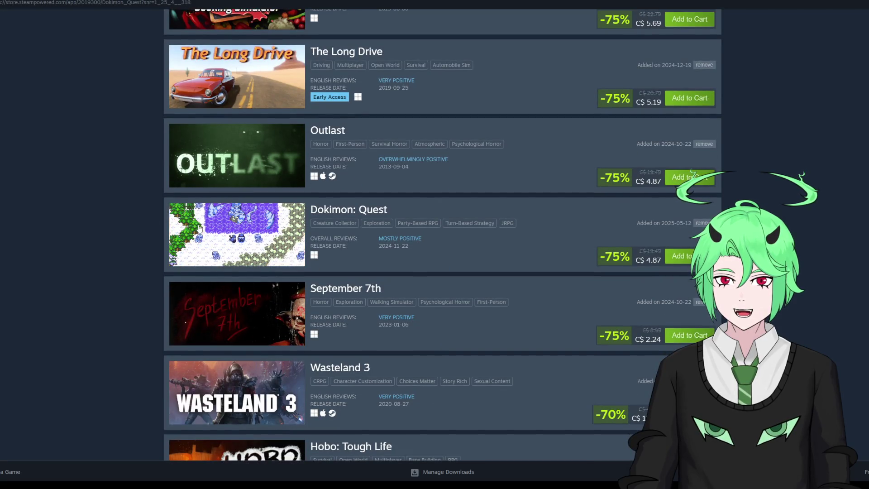
click(199, 225)
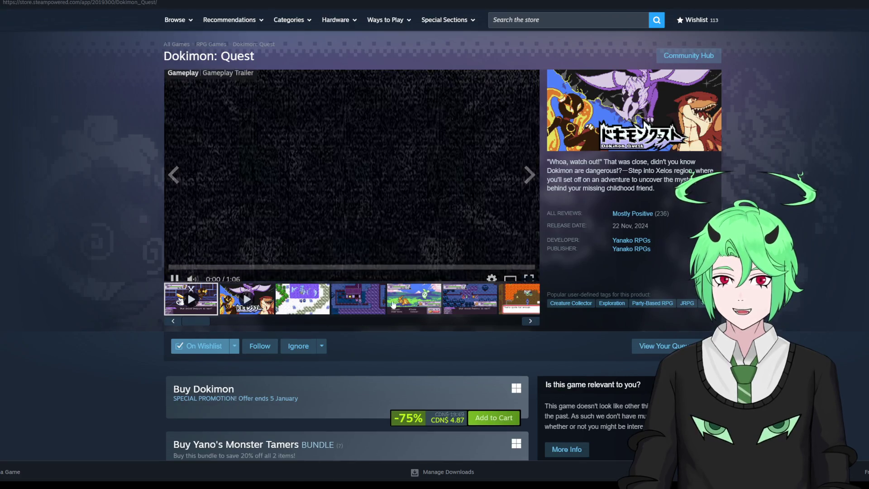
Step: View the fifth and sixth Dokimon: Quest battle screenshots, then go back to the wishlist
click(406, 299)
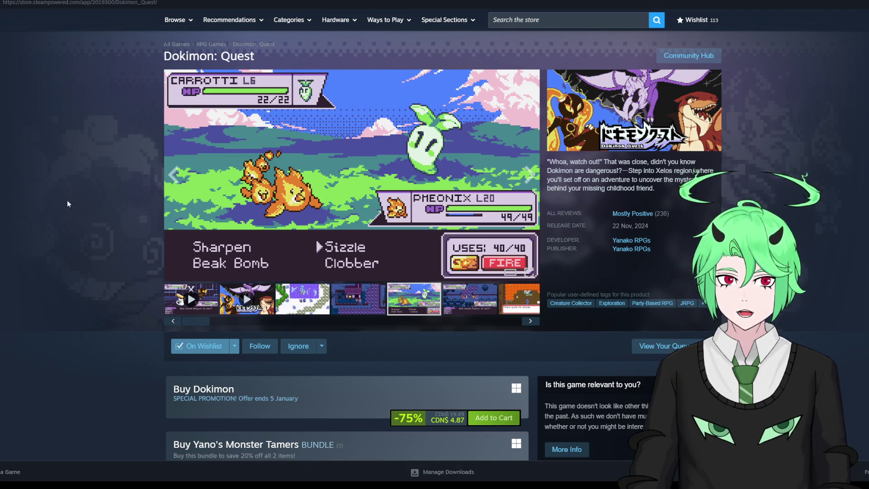
click(486, 304)
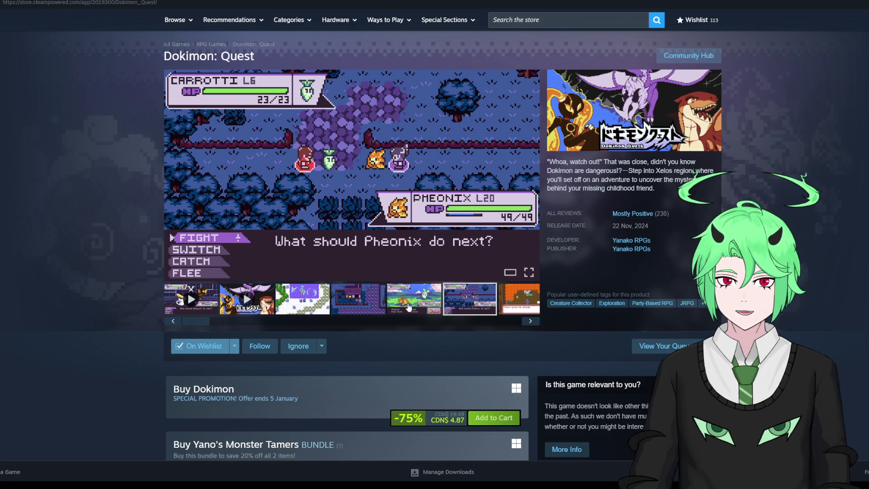
click(174, 175)
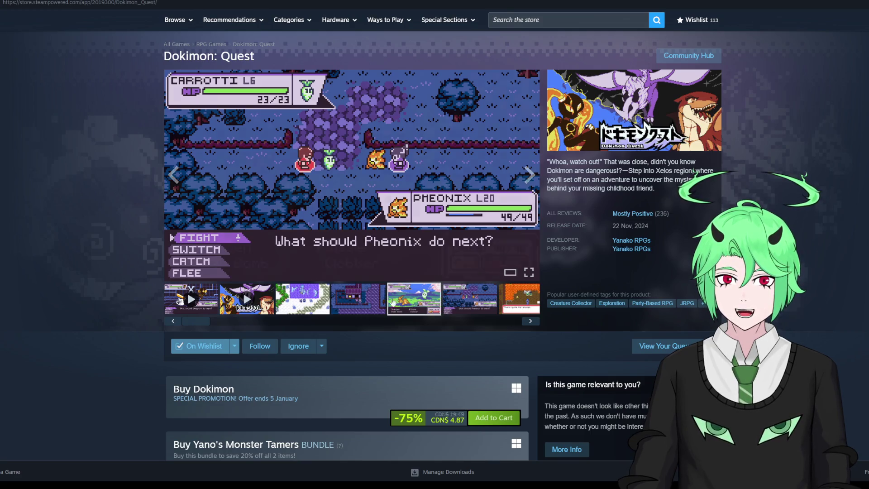
key(alt+Left)
scroll(97, 224, down, 2)
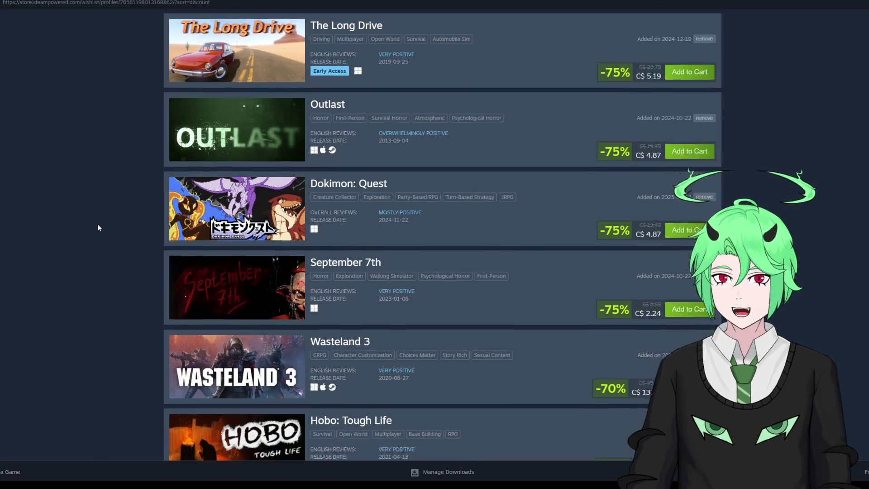
scroll(97, 223, down, 2)
scroll(97, 224, down, 4)
scroll(87, 222, down, 2)
scroll(81, 222, down, 2)
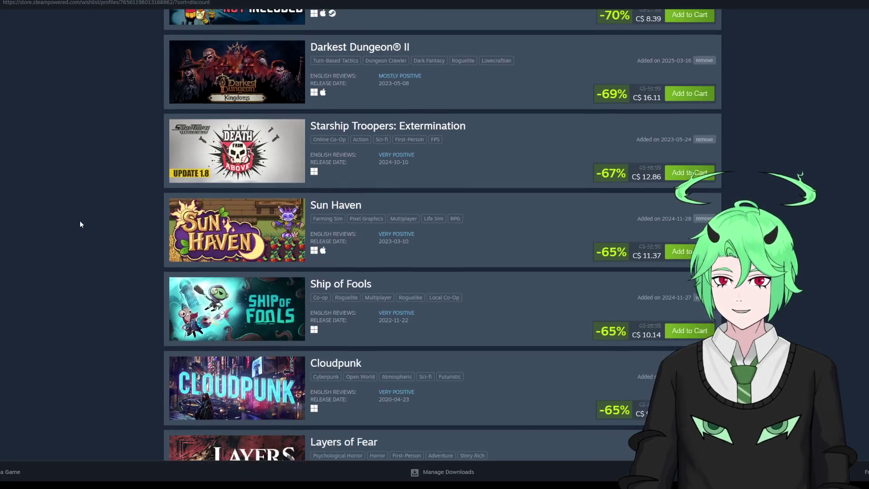
scroll(80, 222, down, 1)
scroll(90, 217, down, 2)
scroll(77, 208, down, 3)
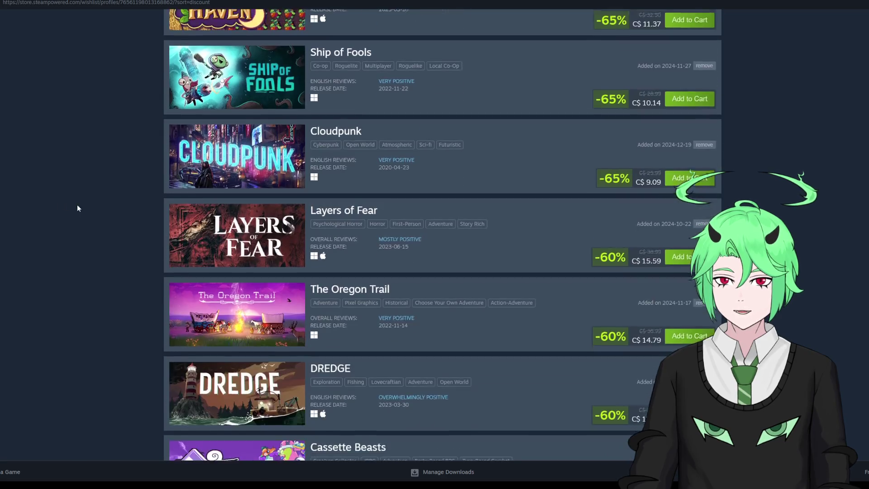
scroll(78, 208, down, 4)
scroll(78, 208, down, 4)
scroll(78, 207, down, 3)
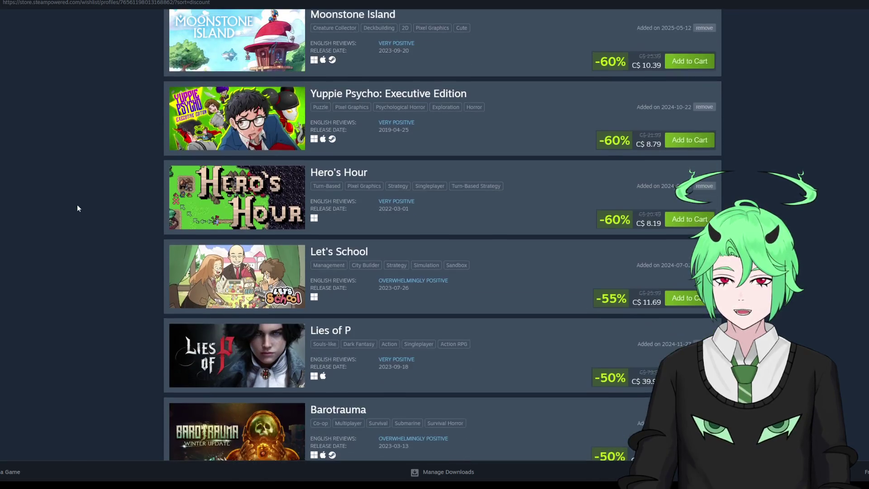
scroll(78, 207, down, 4)
scroll(77, 207, down, 4)
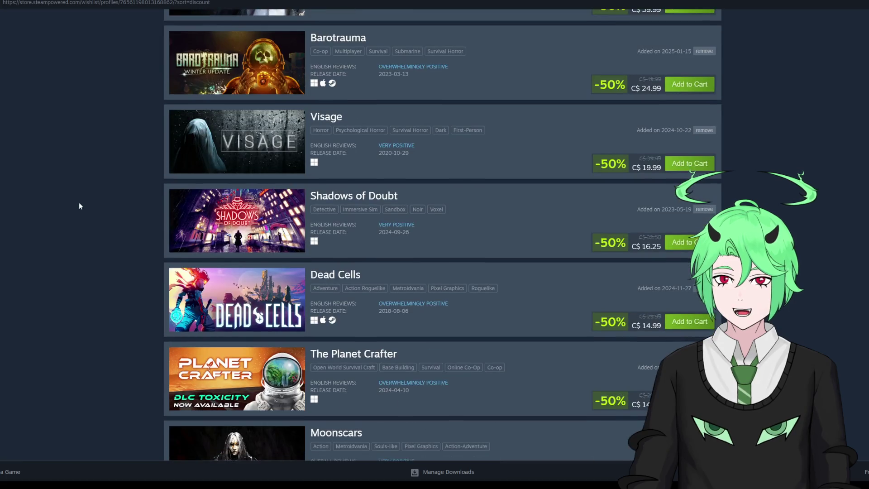
scroll(79, 206, down, 4)
scroll(79, 206, down, 3)
scroll(81, 203, down, 4)
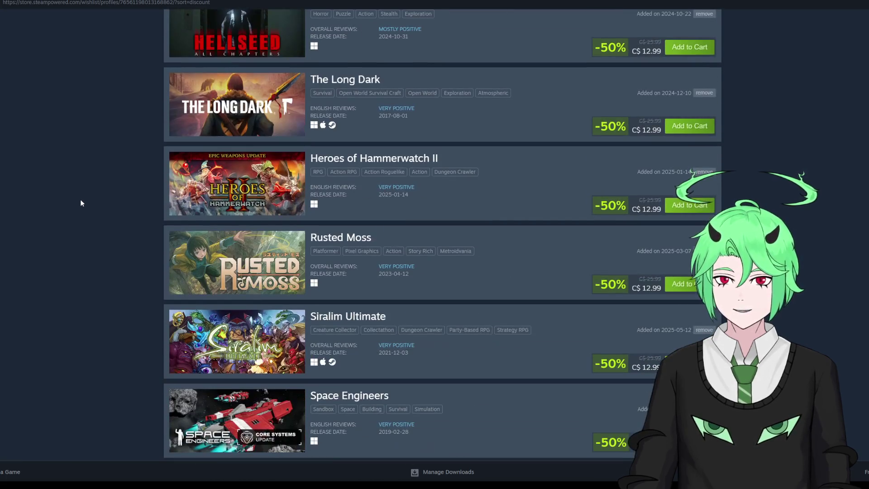
scroll(80, 199, down, 3)
scroll(80, 198, down, 2)
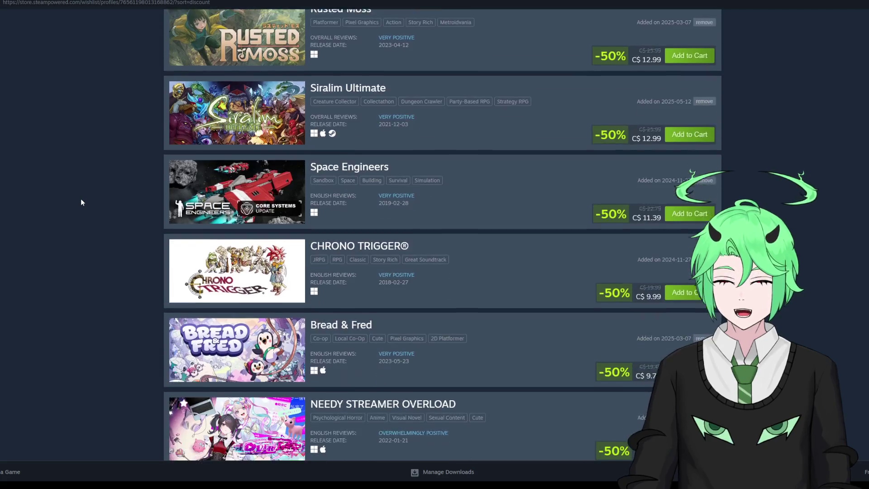
scroll(81, 201, down, 2)
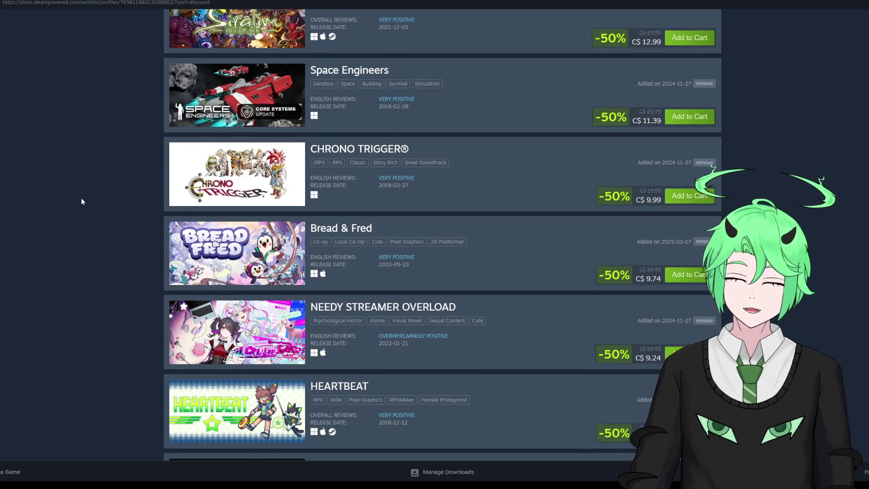
scroll(82, 201, down, 3)
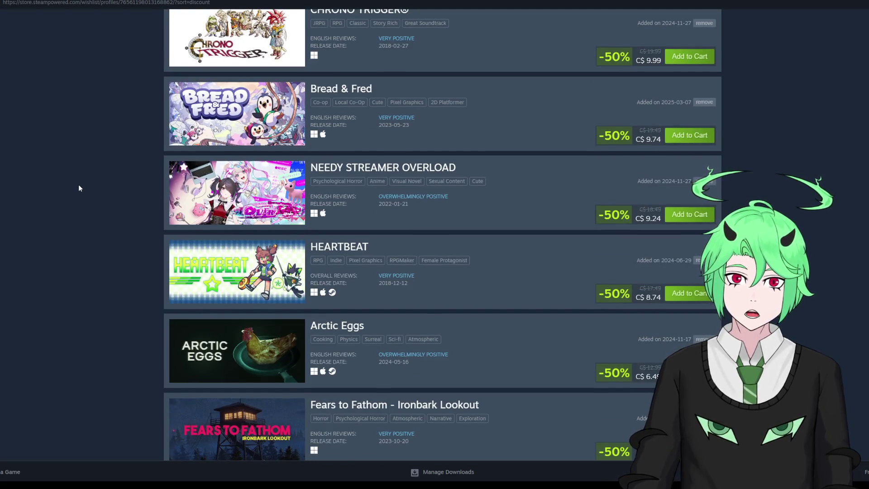
scroll(78, 188, down, 3)
scroll(79, 187, down, 3)
scroll(79, 190, down, 3)
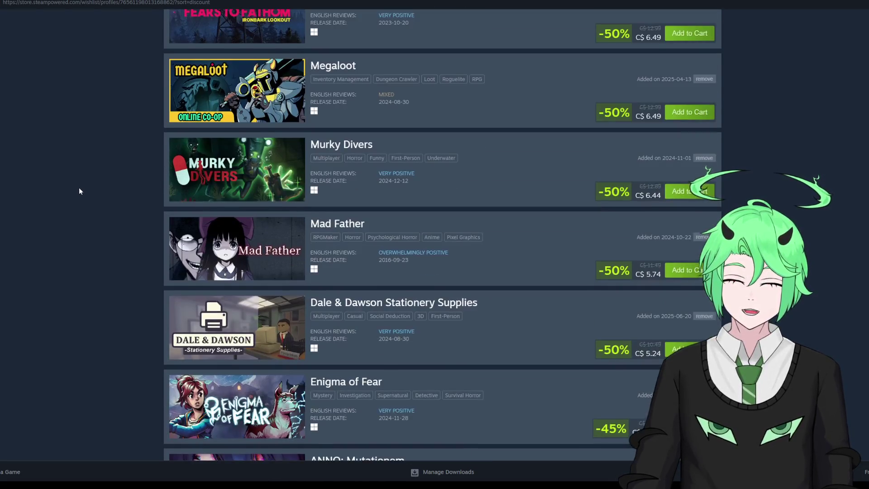
scroll(62, 180, down, 3)
scroll(61, 178, down, 4)
scroll(61, 179, down, 3)
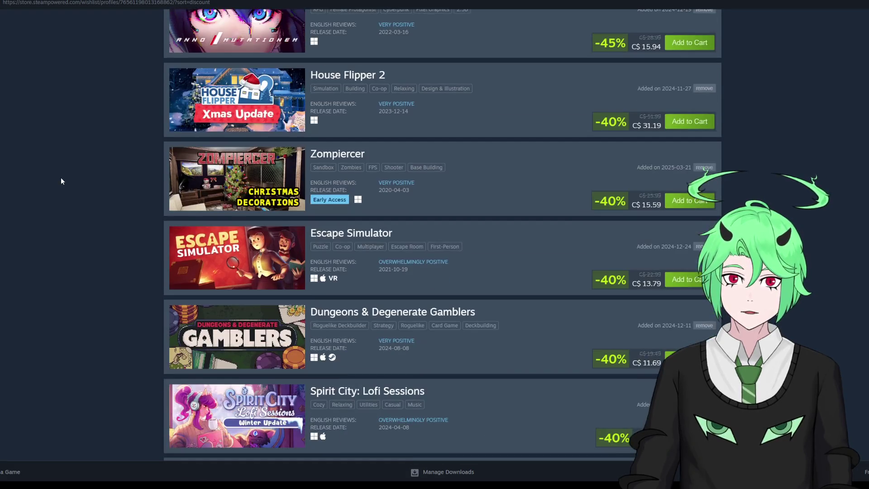
scroll(62, 180, down, 3)
scroll(62, 180, down, 4)
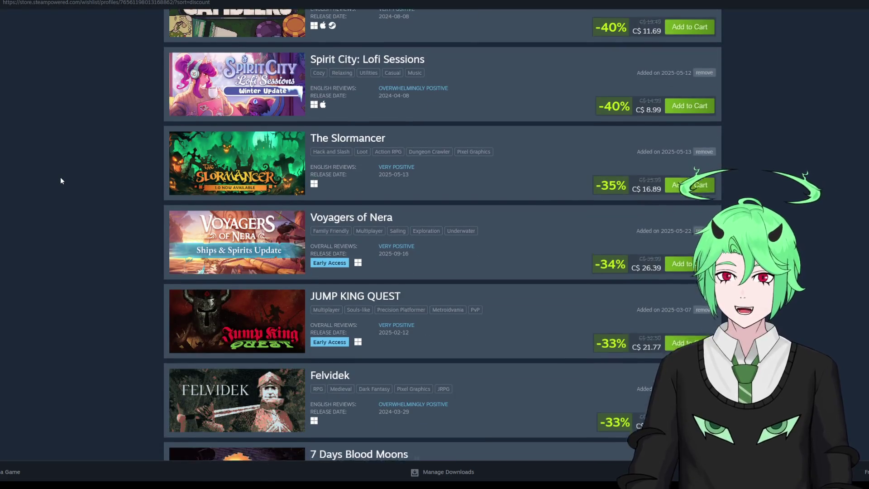
scroll(61, 181, down, 3)
scroll(61, 181, down, 3)
scroll(62, 180, down, 3)
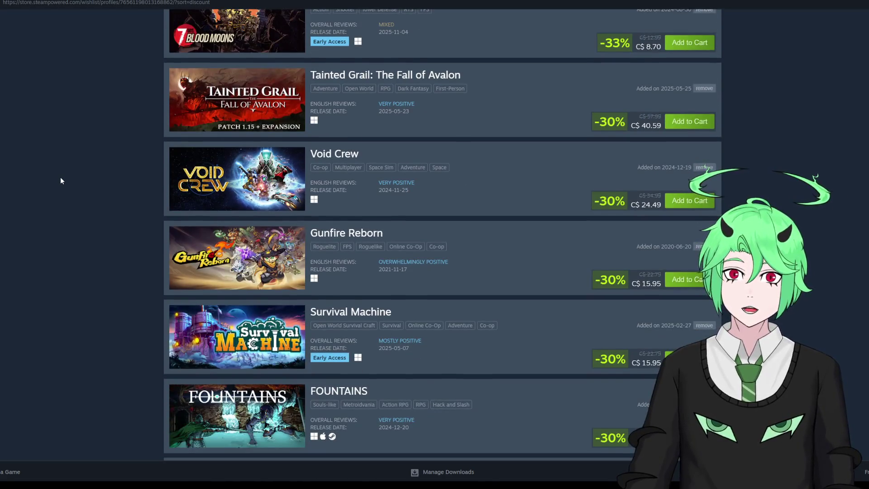
scroll(61, 180, down, 4)
scroll(60, 180, down, 2)
scroll(60, 180, down, 2)
scroll(60, 180, down, 3)
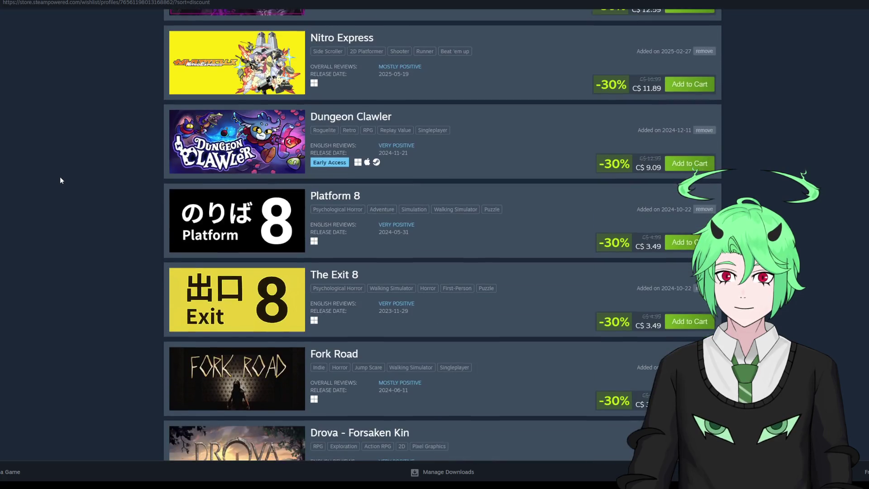
scroll(61, 180, down, 4)
scroll(60, 179, down, 5)
scroll(62, 178, down, 3)
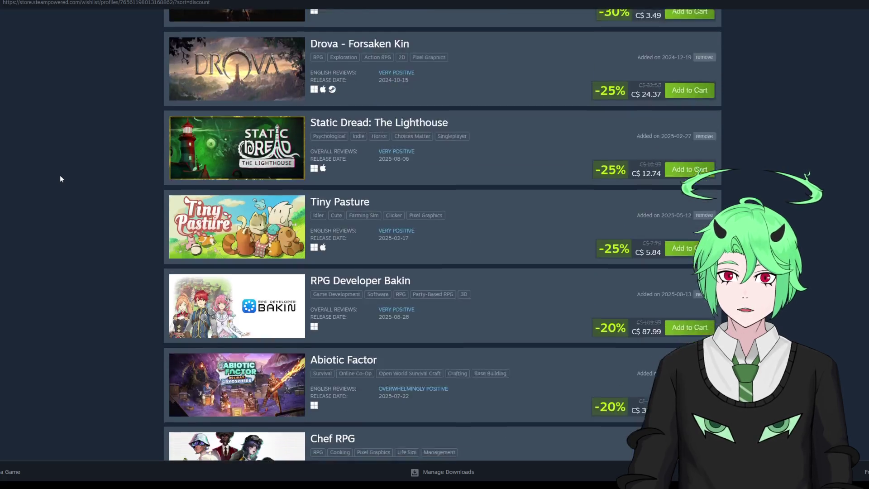
scroll(60, 177, down, 1)
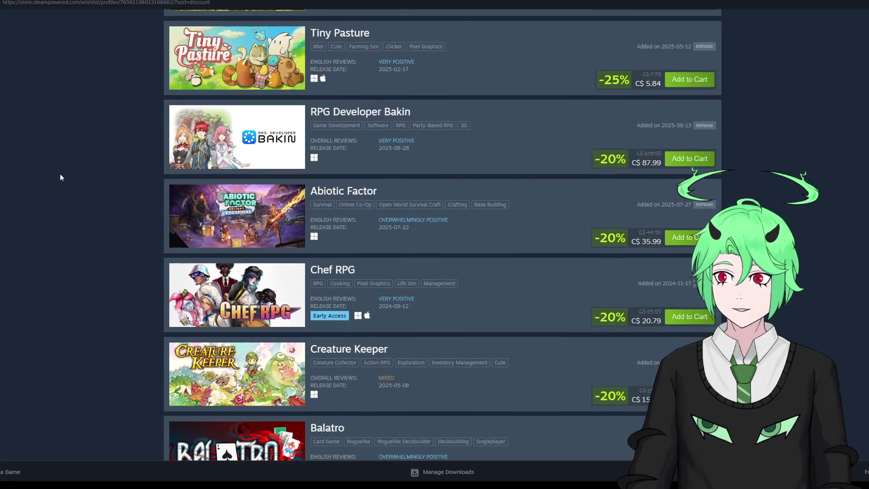
scroll(60, 176, down, 1)
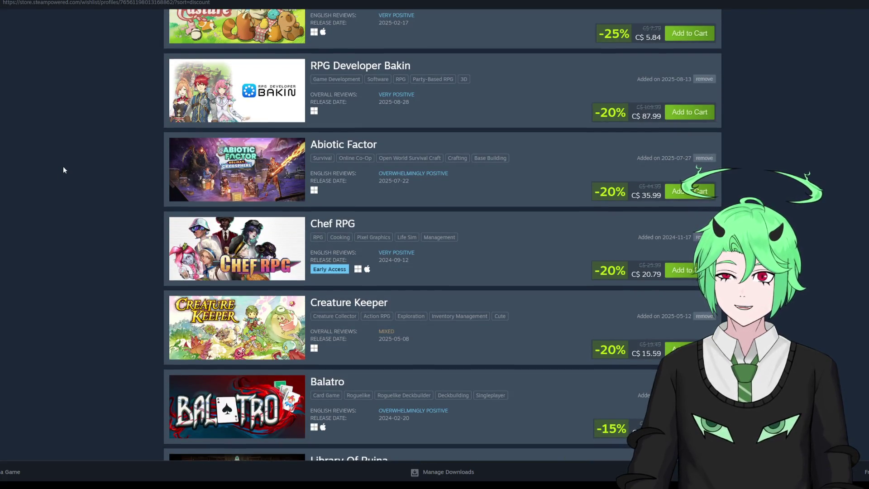
scroll(64, 170, down, 3)
scroll(65, 172, down, 2)
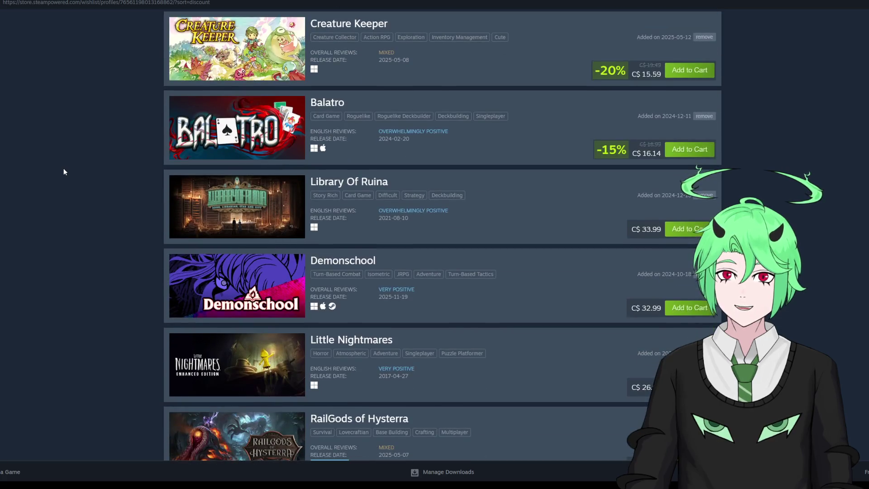
scroll(64, 172, down, 3)
scroll(64, 171, down, 2)
scroll(63, 172, down, 3)
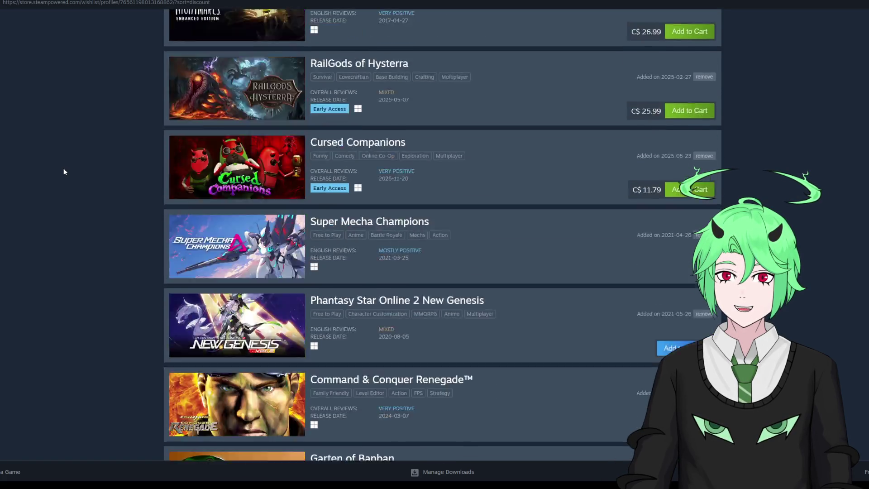
scroll(64, 172, down, 2)
scroll(63, 171, down, 4)
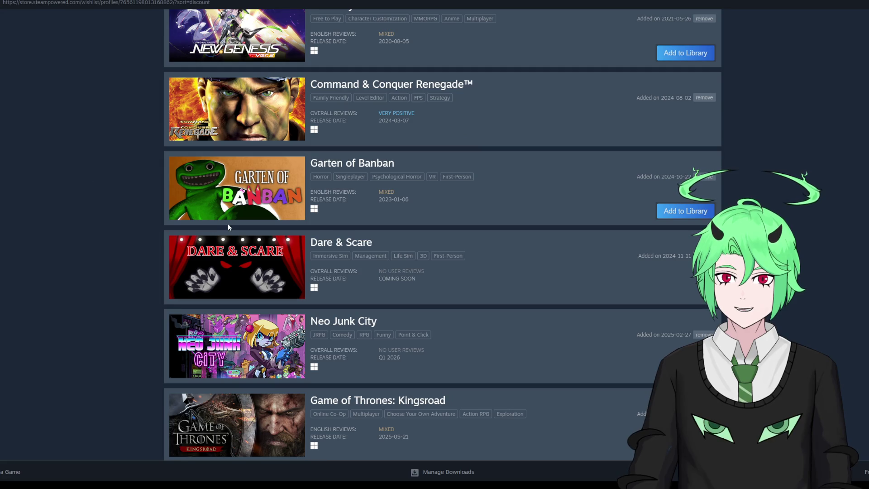
mouse_move(229, 219)
scroll(75, 191, down, 1)
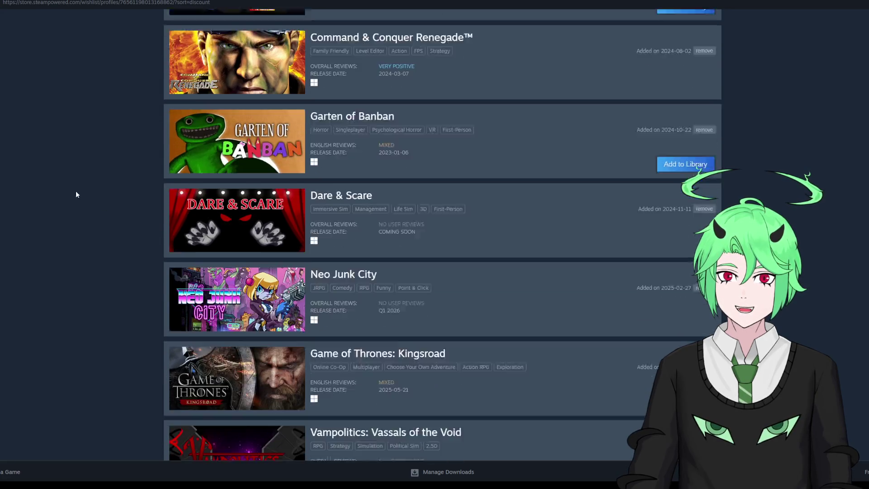
scroll(55, 182, down, 1)
scroll(55, 181, down, 1)
scroll(56, 182, down, 1)
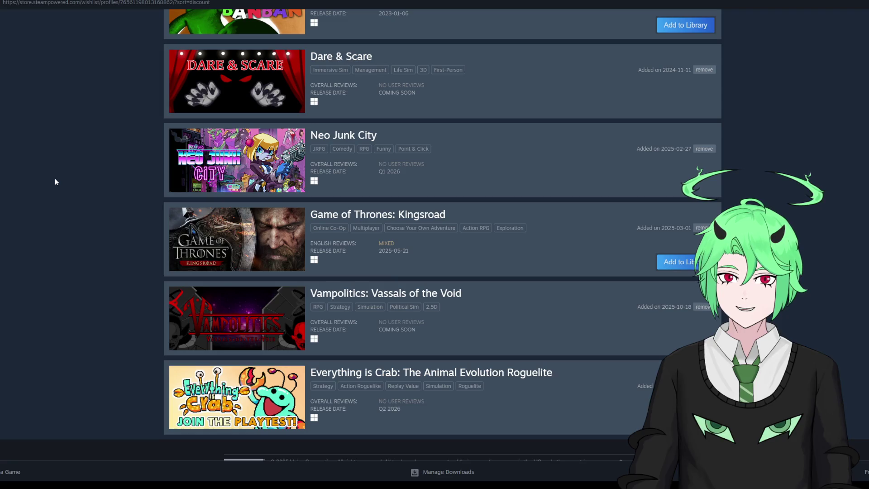
middle_click(61, 230)
scroll(61, 230, up, 15)
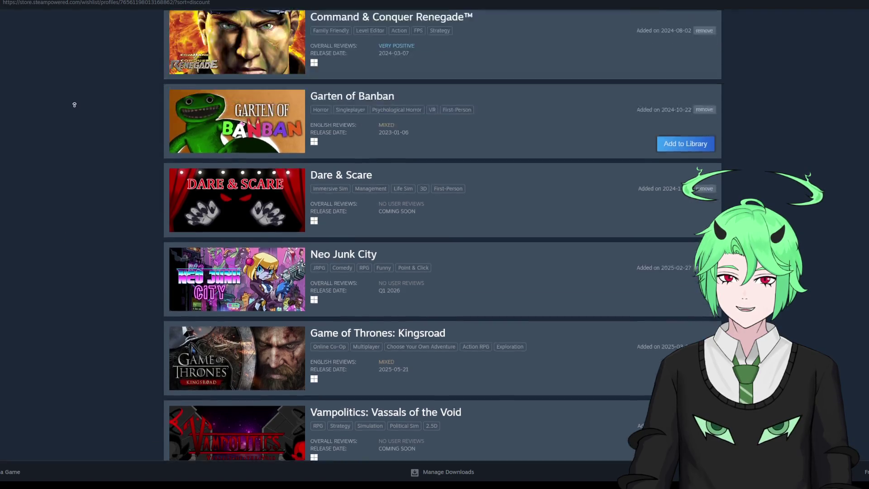
scroll(72, 365, down, 15)
scroll(175, 363, down, 3)
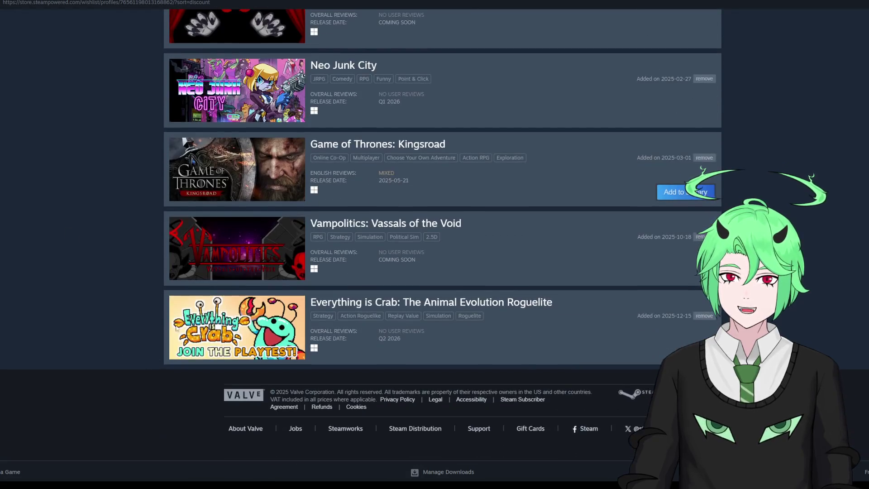
middle_click(72, 176)
scroll(72, 176, up, 15)
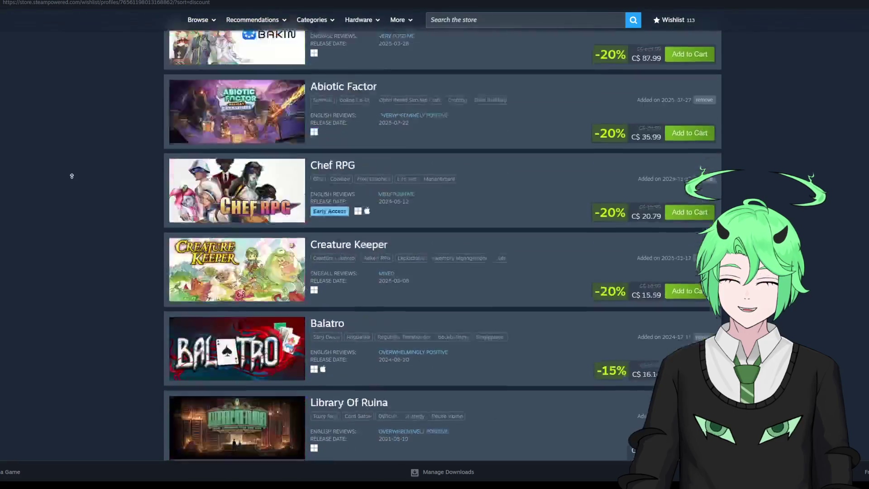
scroll(71, 176, up, 20)
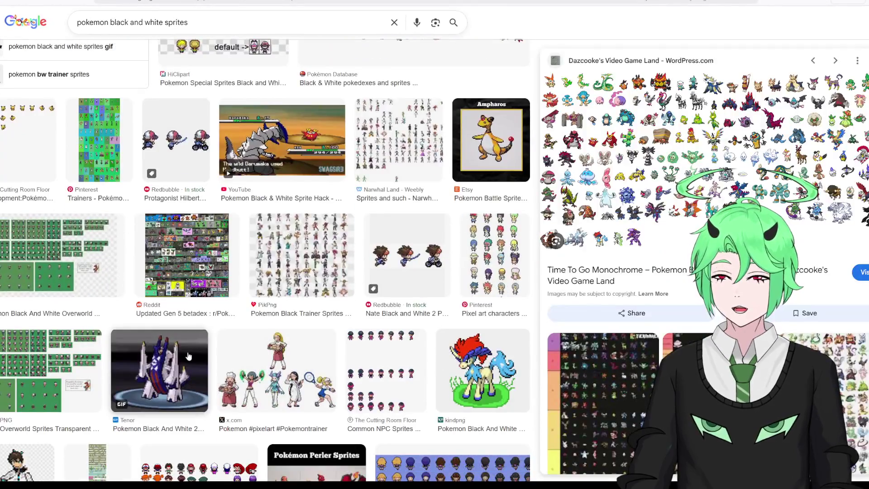
Step: Scroll the sprite image results and bring up, then dismiss, the YouTube thumbnail's options
scroll(191, 352, down, 3)
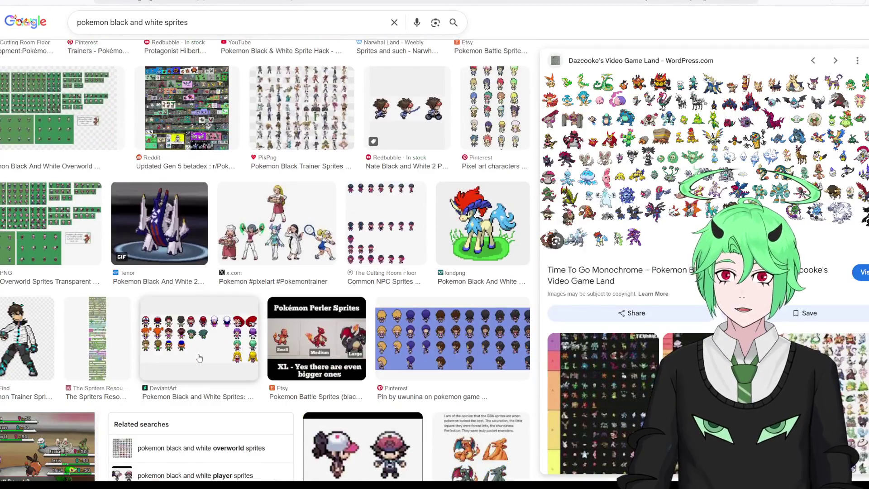
scroll(374, 345, down, 3)
scroll(371, 353, down, 5)
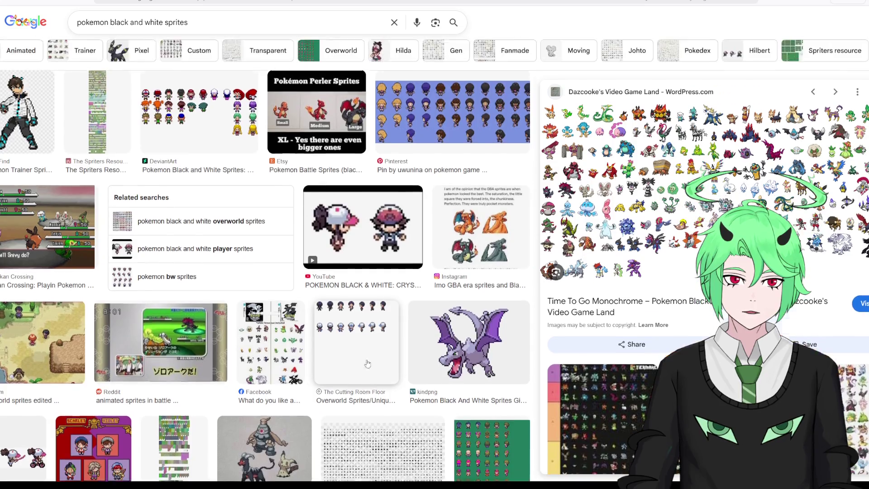
scroll(367, 364, up, 2)
right_click(401, 296)
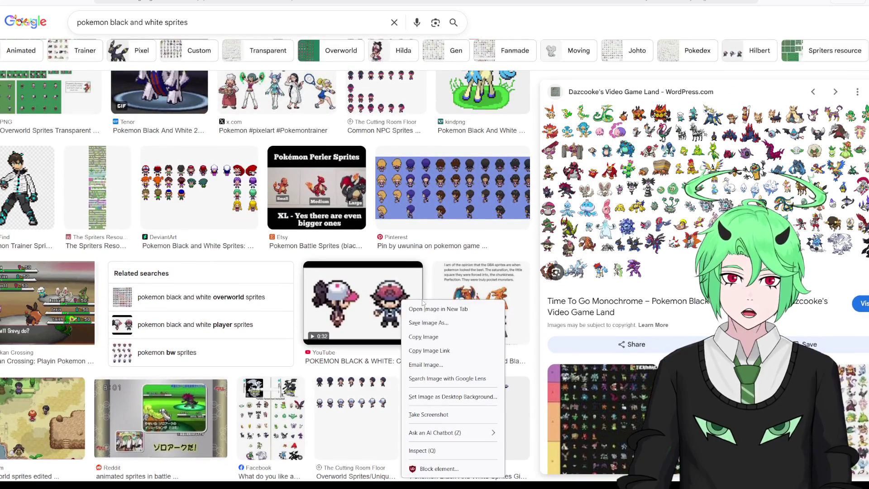
click(311, 259)
Step: Check the HiClipart sprite sheet's options, then preview the Pokémon Database and Instagram sprite images
scroll(311, 259, up, 4)
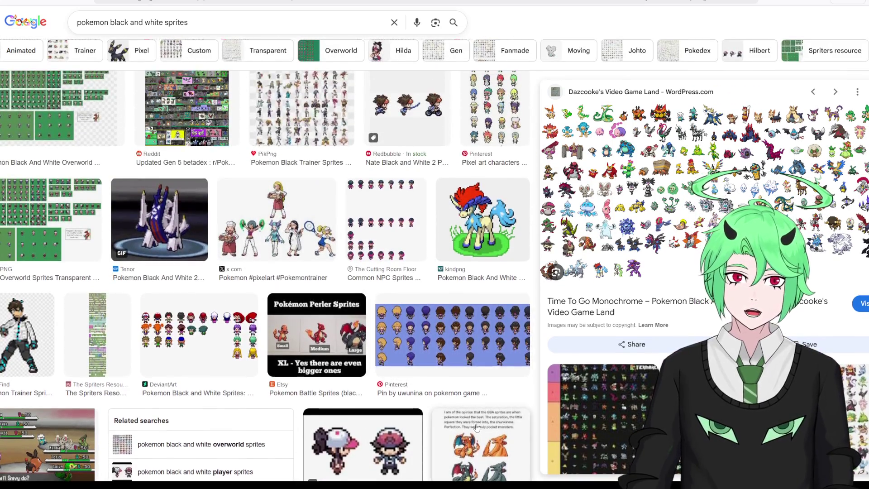
scroll(453, 378, up, 2)
scroll(453, 378, up, 4)
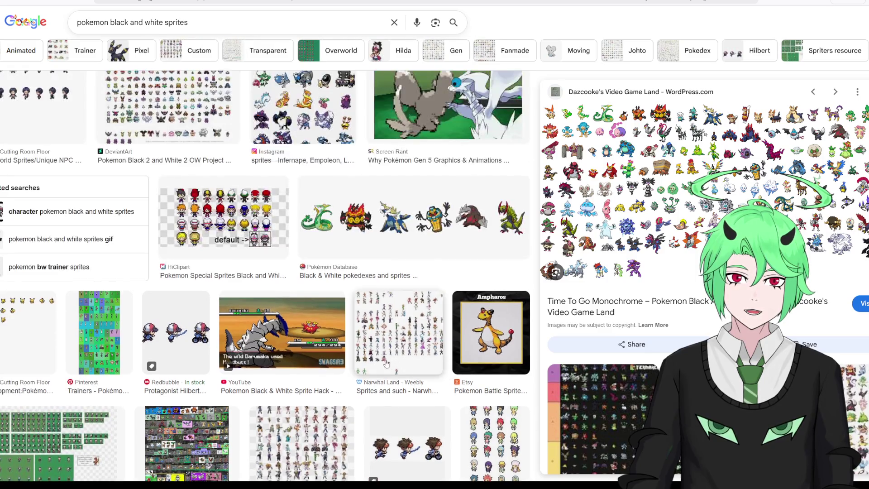
scroll(283, 364, up, 2)
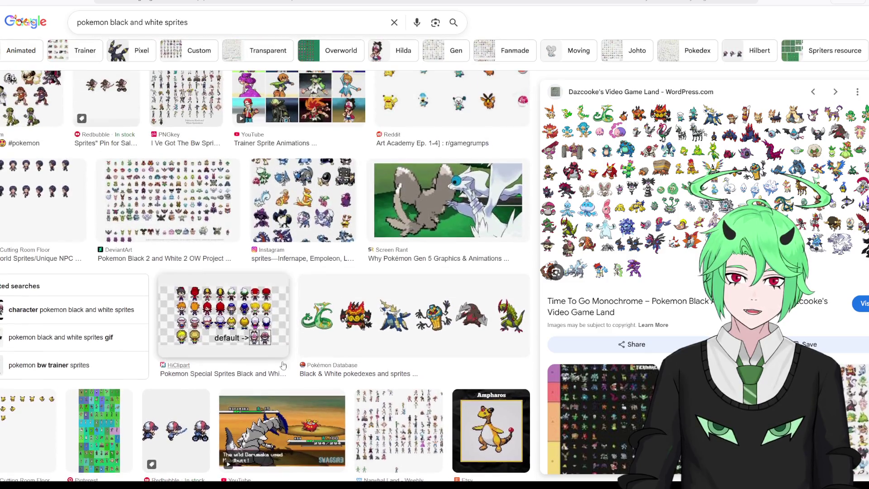
right_click(231, 309)
click(278, 317)
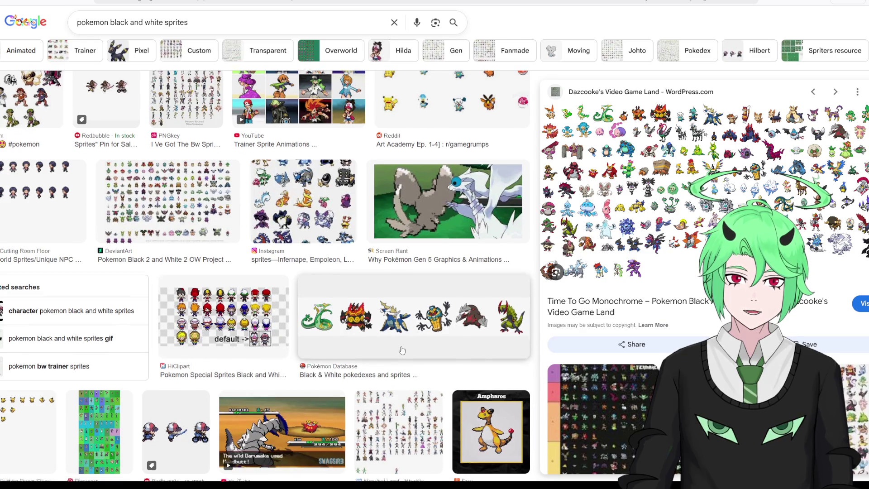
scroll(374, 388, up, 1)
click(375, 388)
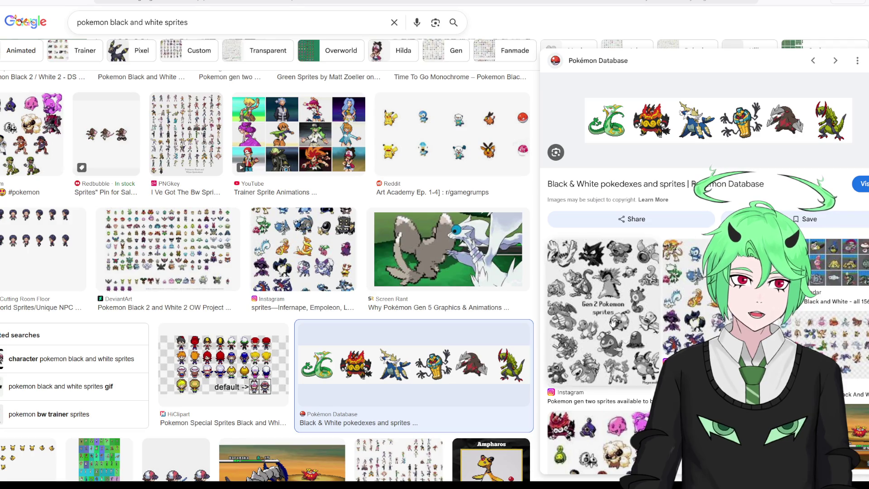
click(295, 247)
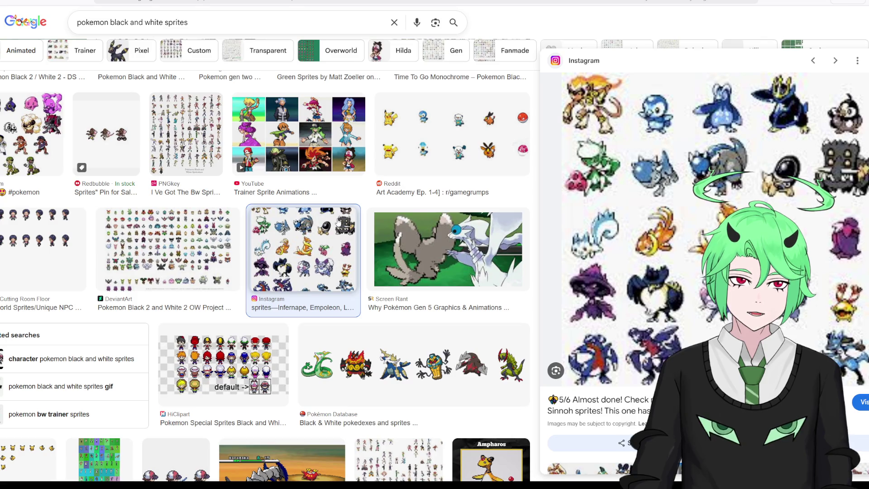
Step: Preview the GamesRadar Black and White sprite grid and open its 156 new Pokémon article
scroll(669, 319, down, 3)
scroll(668, 319, down, 3)
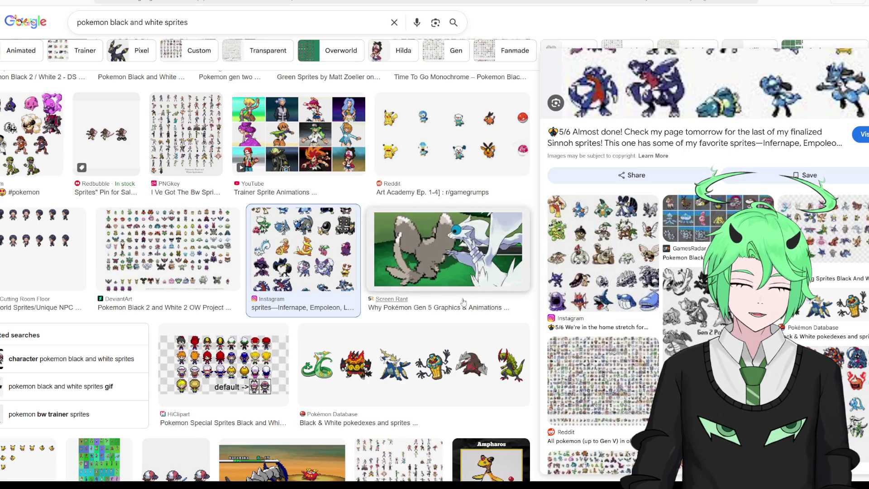
scroll(386, 291, up, 5)
scroll(385, 291, up, 3)
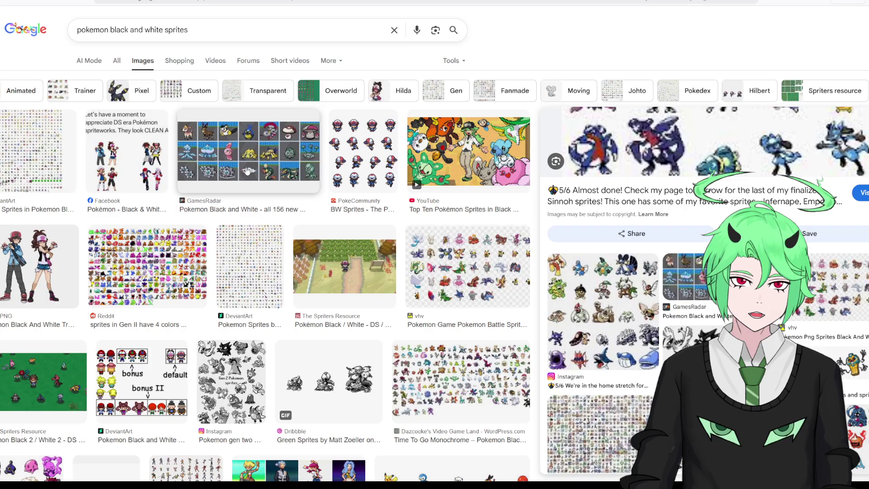
click(252, 211)
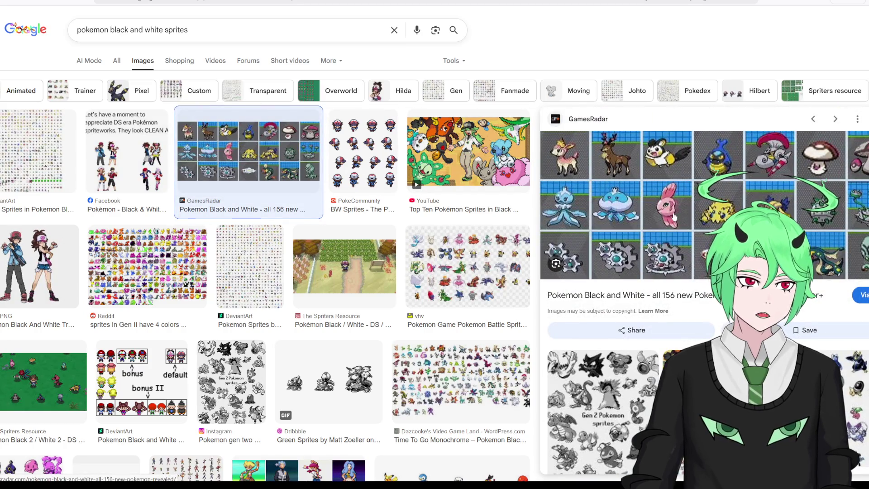
click(676, 297)
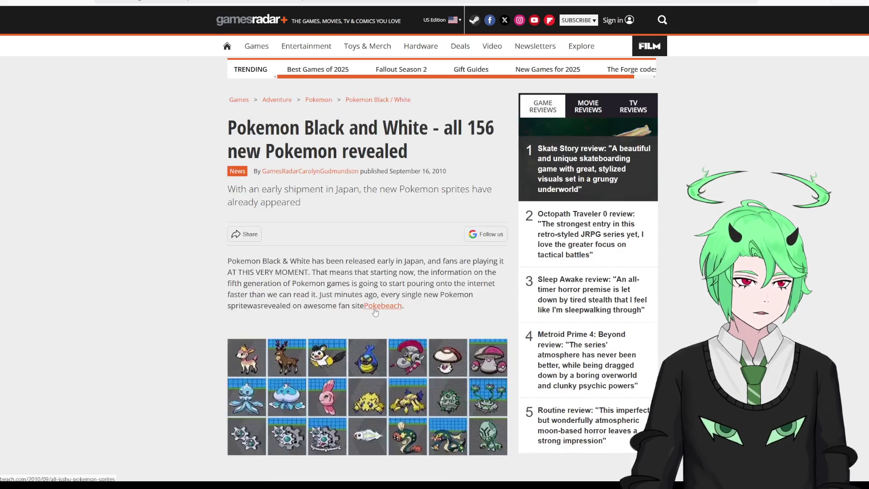
Step: Scroll past the GamesRadar sprite grid, close the tab, and preview the Top Ten Pokémon Sprites video
scroll(352, 272, down, 3)
scroll(317, 294, down, 2)
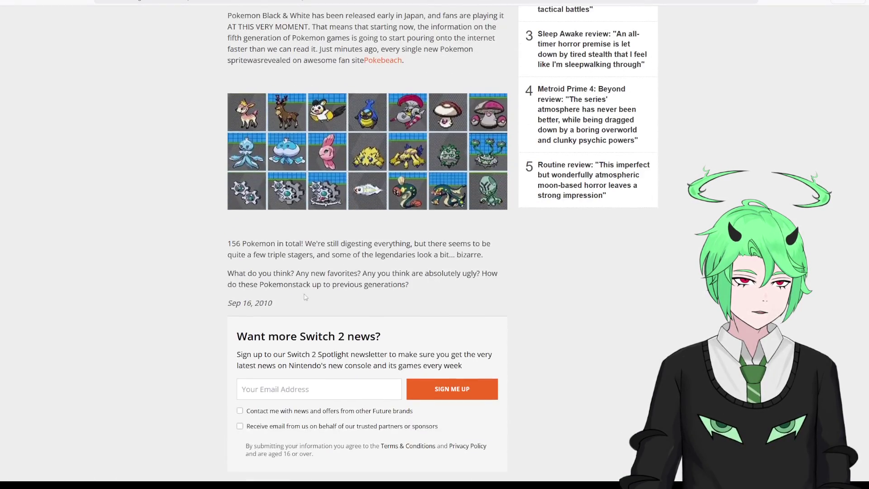
scroll(308, 308, down, 5)
scroll(294, 325, down, 5)
scroll(282, 344, down, 4)
scroll(282, 344, down, 6)
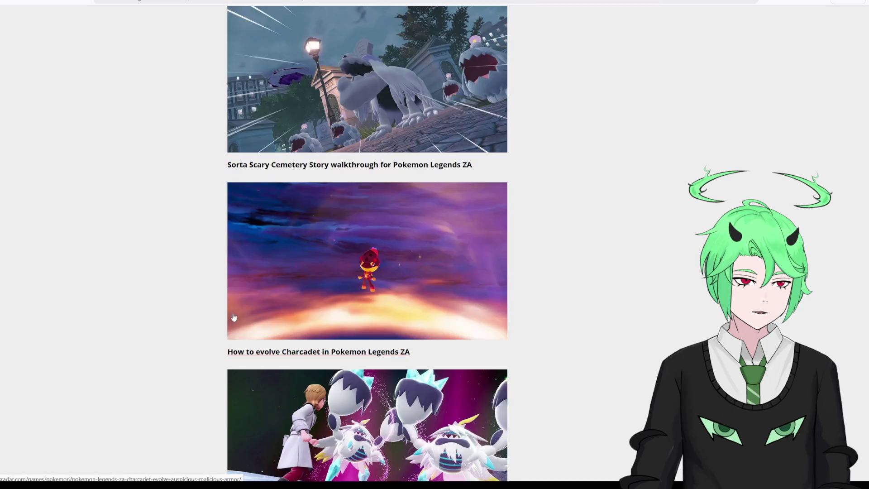
scroll(232, 317, up, 6)
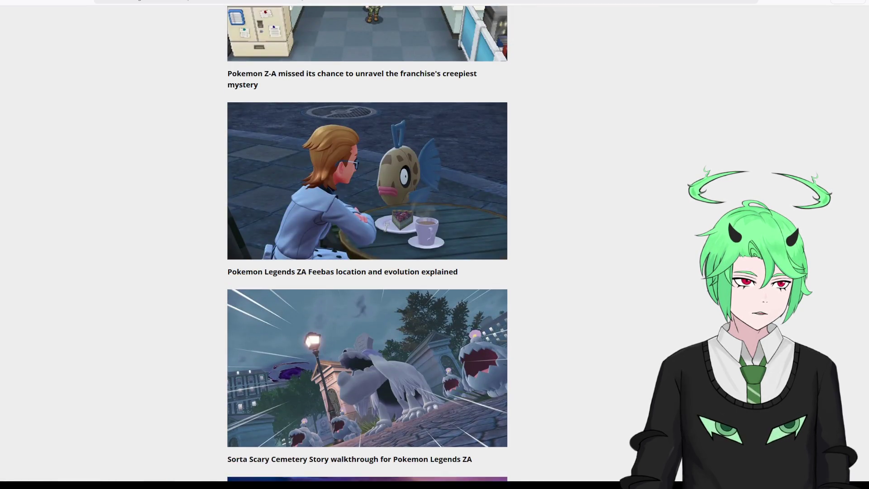
key(ctrl+w)
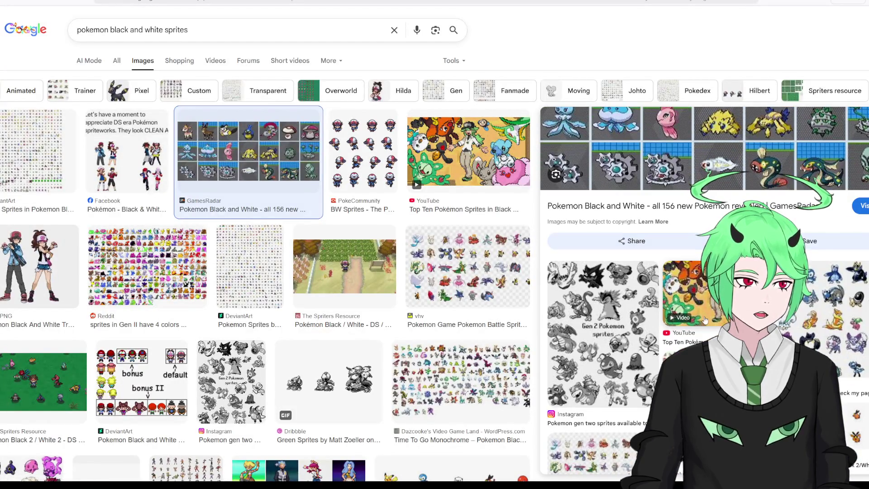
click(683, 294)
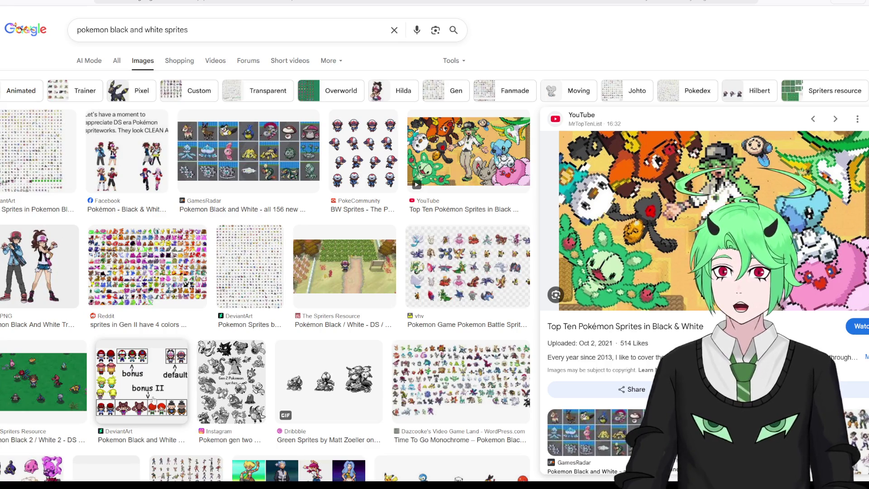
Step: View the Sprites Resource image on its own, then return and scroll the sprite results
right_click(356, 261)
click(378, 274)
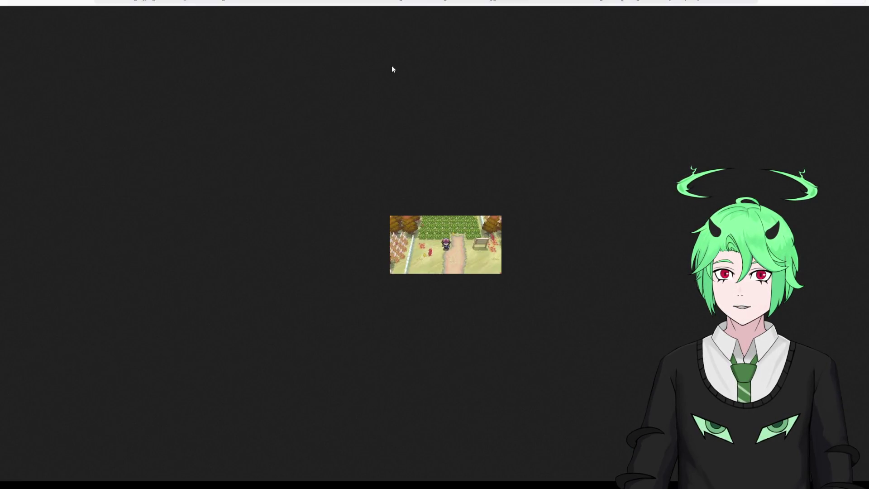
key(ctrl+w)
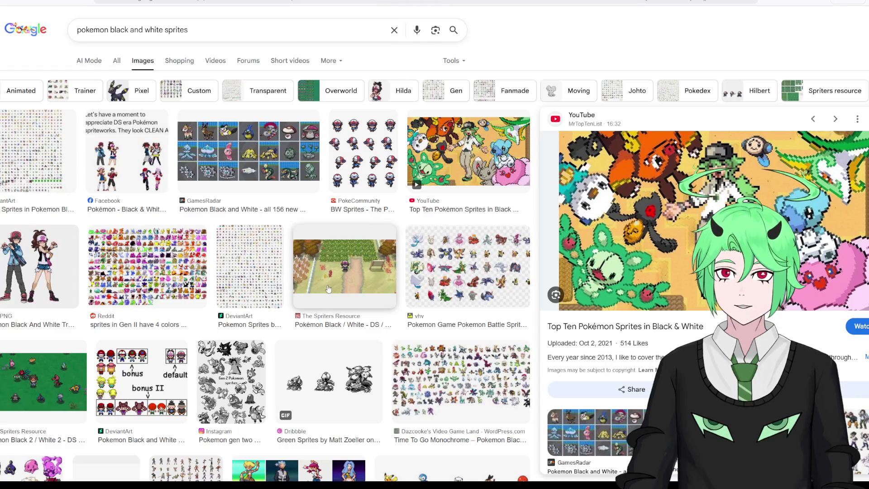
scroll(324, 288, down, 1)
scroll(325, 289, down, 4)
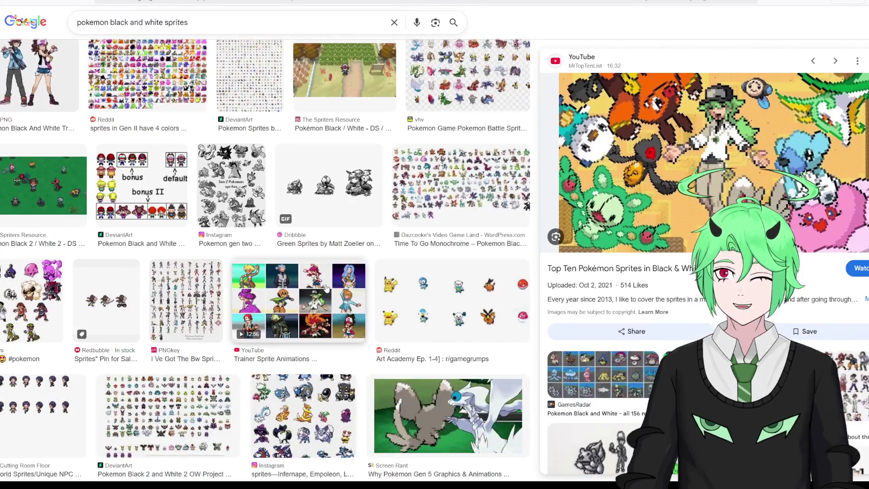
scroll(325, 288, down, 3)
scroll(327, 288, down, 3)
scroll(327, 289, up, 8)
scroll(326, 288, up, 3)
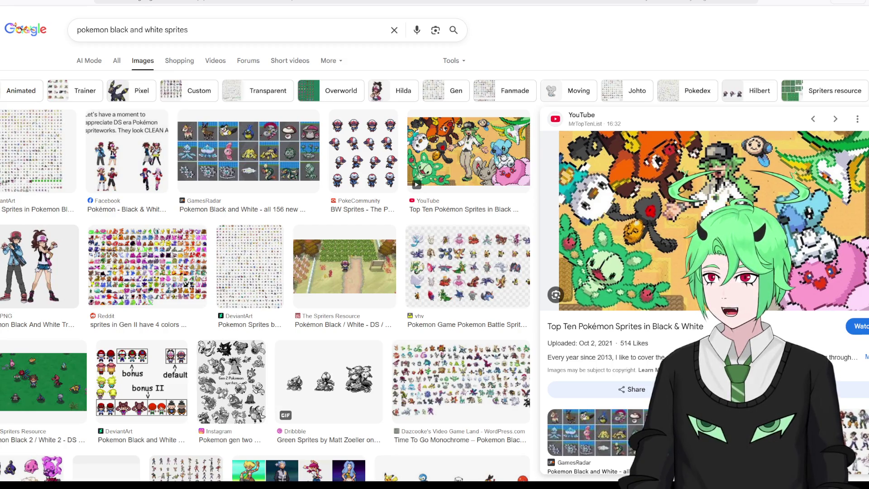
Step: Scroll further and preview the Screen Rant gen 5 graphics result, then another result
scroll(309, 259, down, 1)
scroll(309, 259, down, 3)
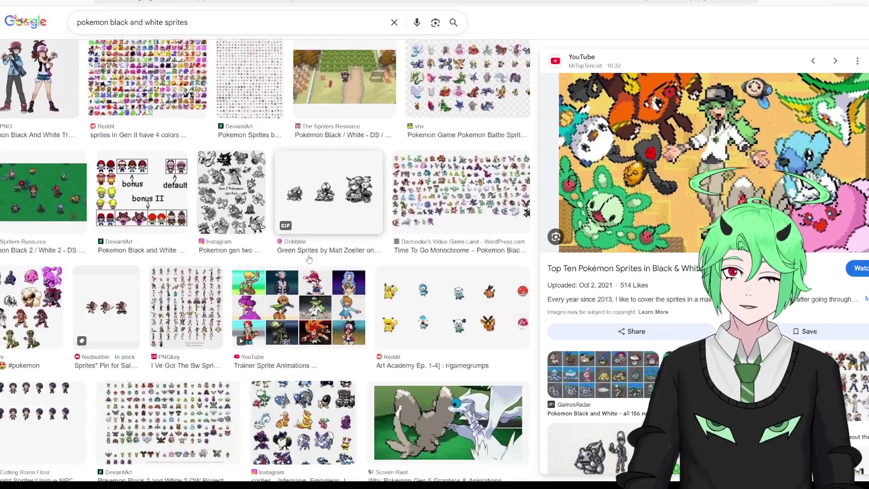
scroll(309, 259, down, 2)
click(435, 306)
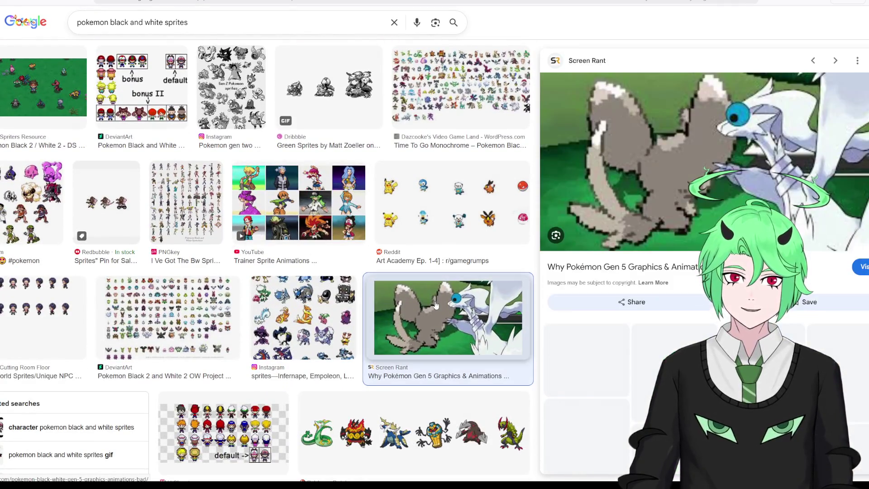
scroll(436, 289, up, 6)
click(435, 269)
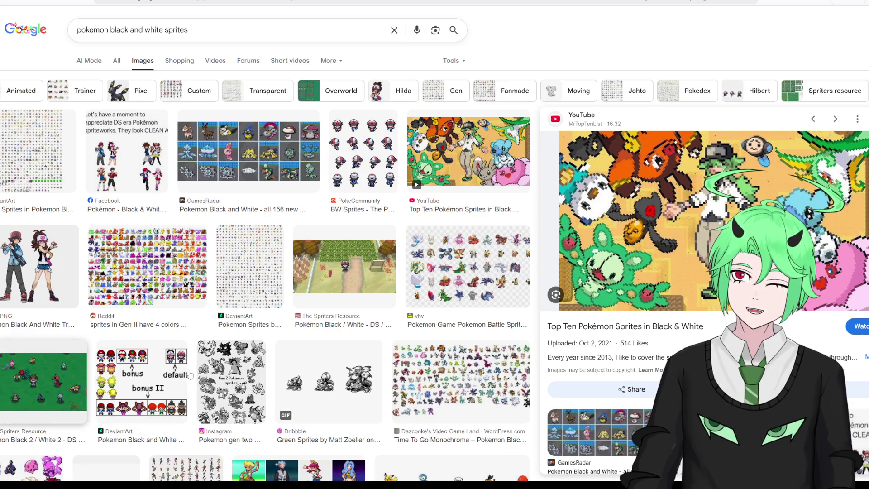
click(45, 380)
scroll(630, 320, down, 3)
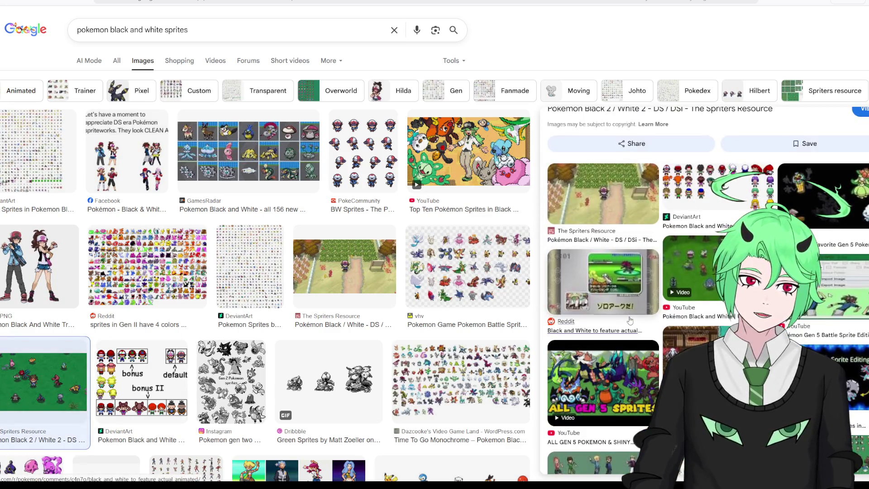
scroll(634, 330, down, 3)
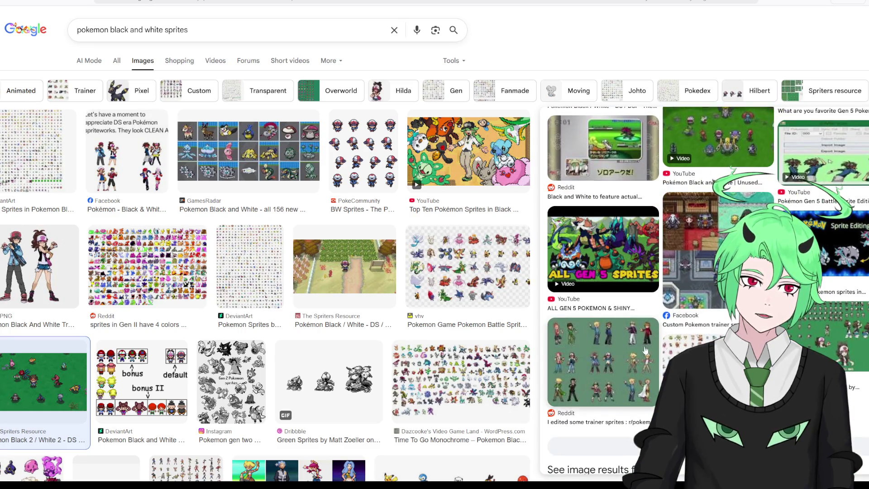
click(645, 349)
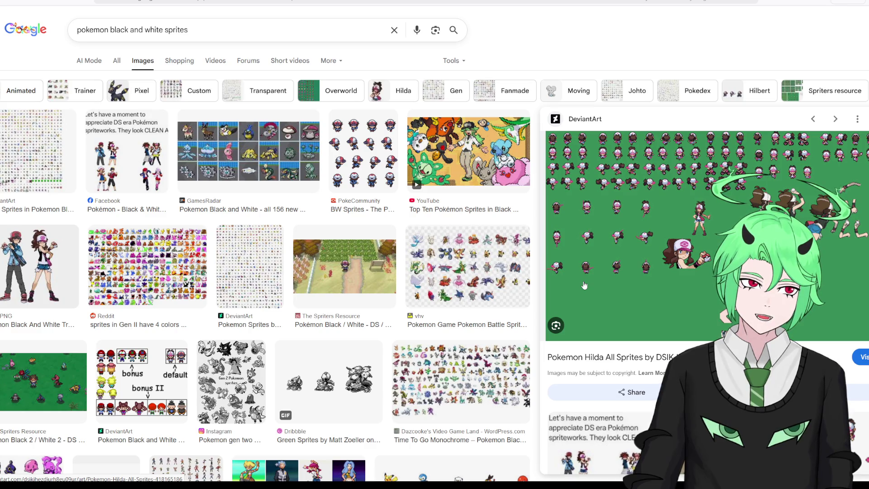
scroll(584, 285, down, 4)
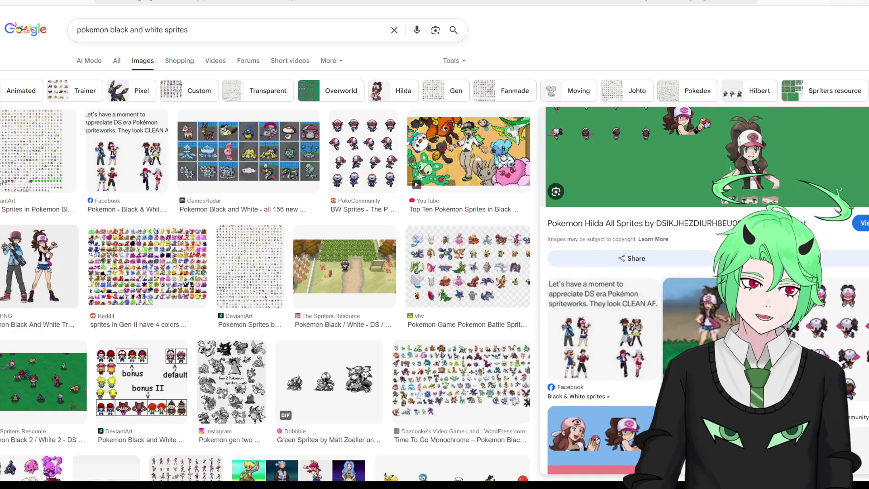
scroll(813, 337, down, 3)
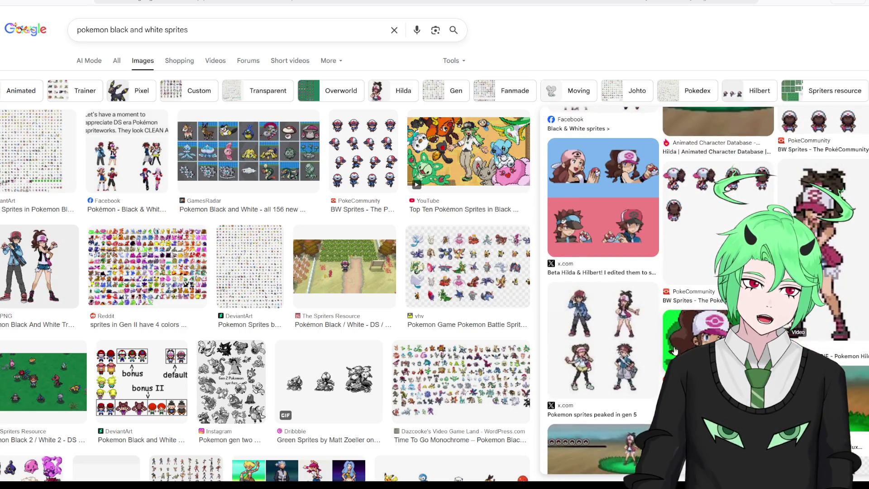
click(627, 335)
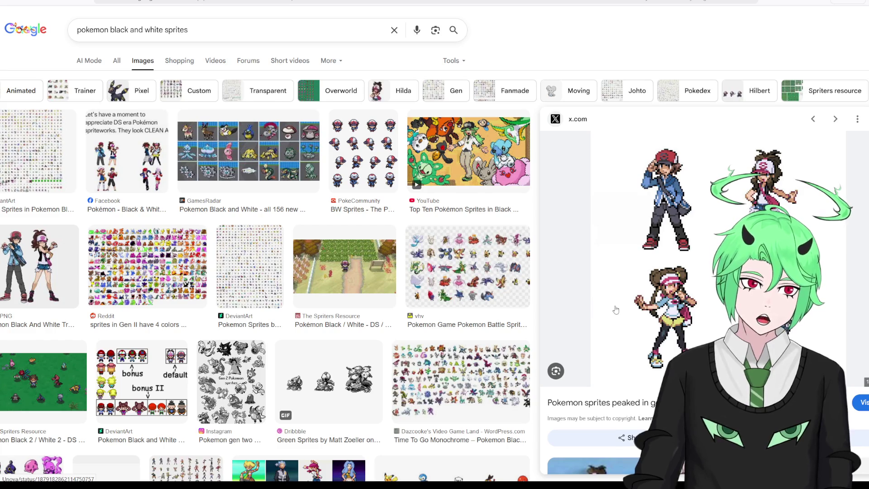
scroll(591, 308, down, 2)
scroll(591, 307, down, 2)
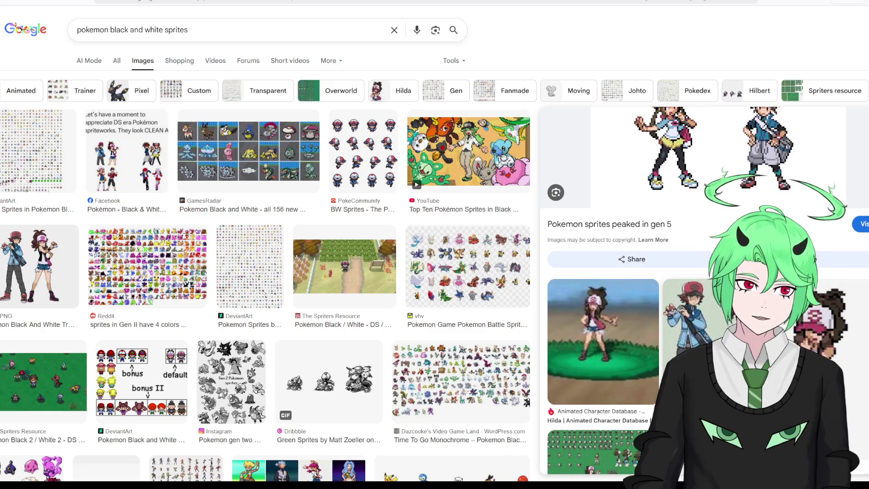
click(602, 339)
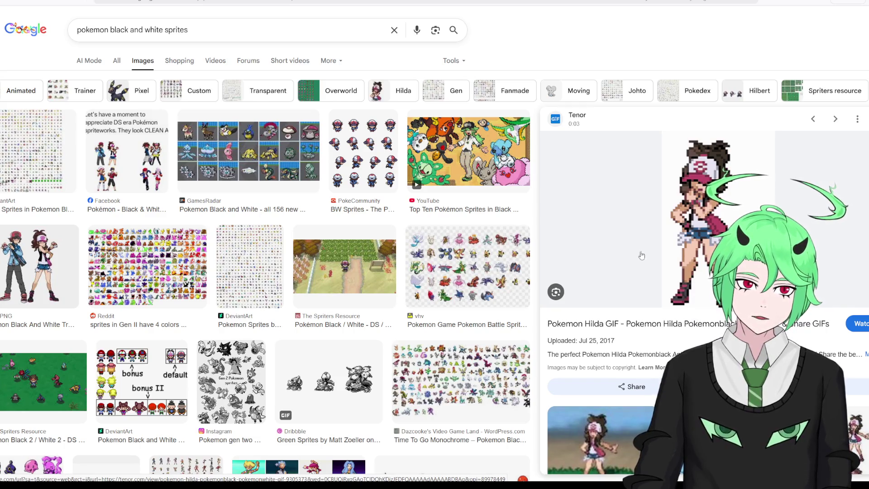
scroll(640, 253, down, 5)
scroll(651, 288, down, 4)
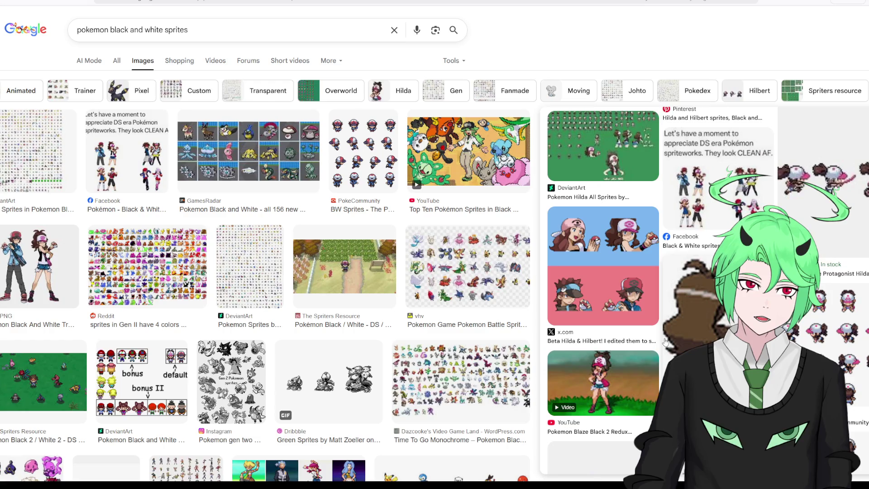
scroll(665, 341, down, 3)
scroll(665, 342, up, 10)
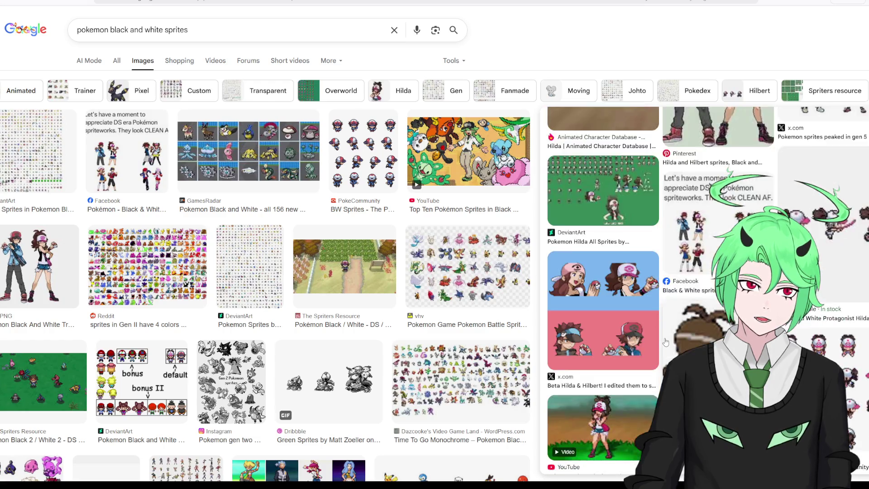
click(491, 274)
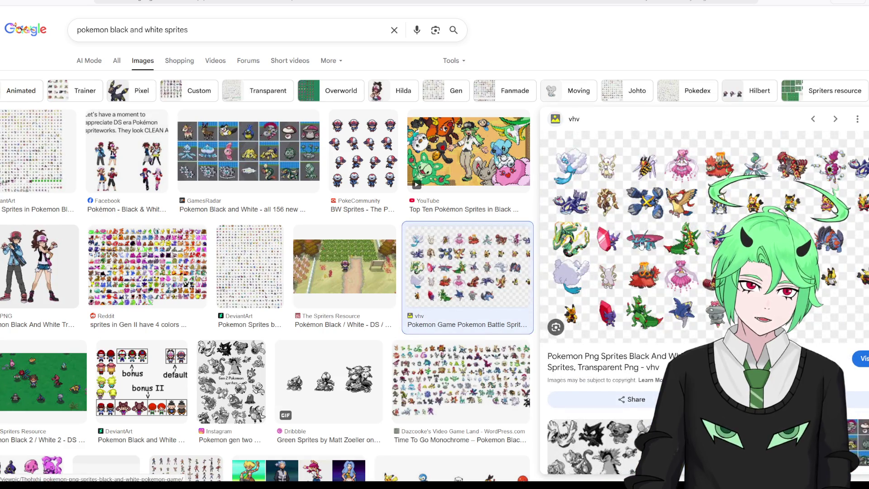
click(469, 152)
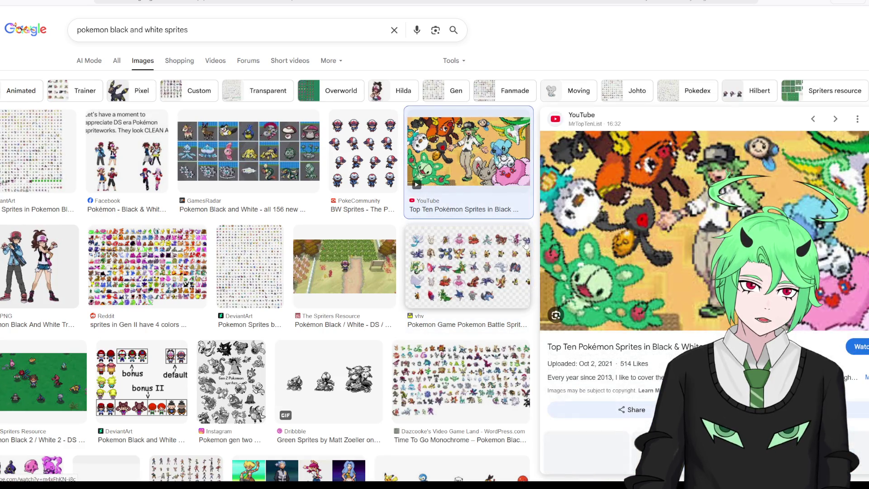
right_click(615, 247)
key(Escape)
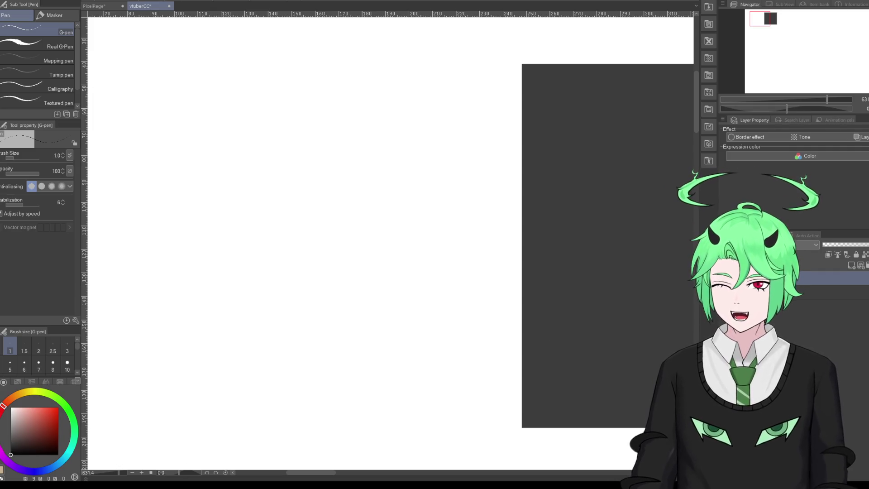
Step: Bring up the Firefox window with the Espeon reference image from the taskbar
mouse_move(211, 485)
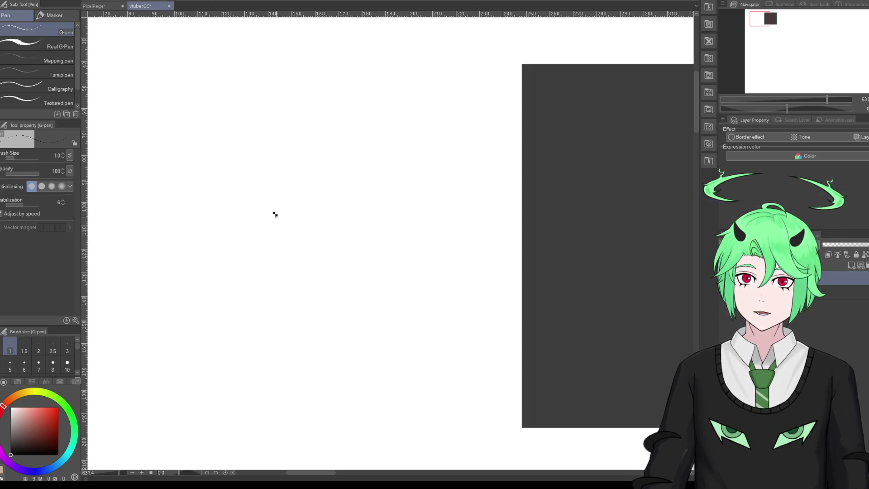
Step: Draw a diagonal black pixel line, erase its top end, and extend it up-left with the G-pen
drag(275, 215, 294, 240)
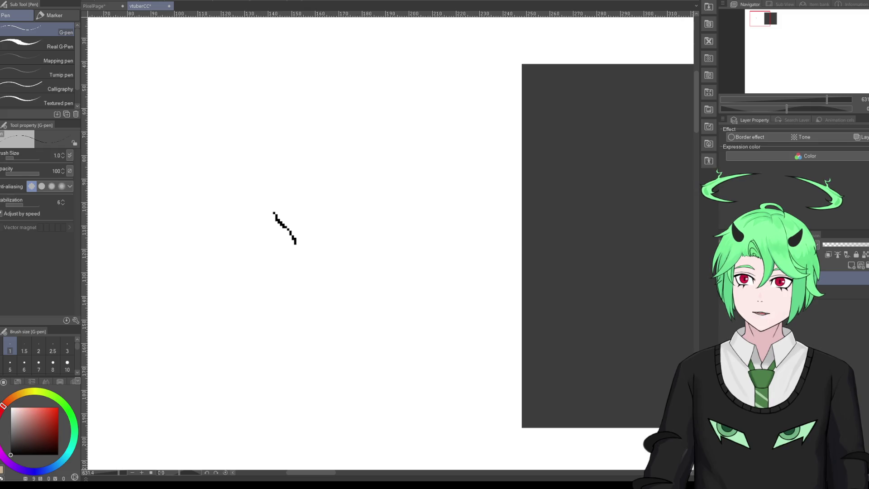
key(e)
drag(274, 213, 284, 226)
key(p)
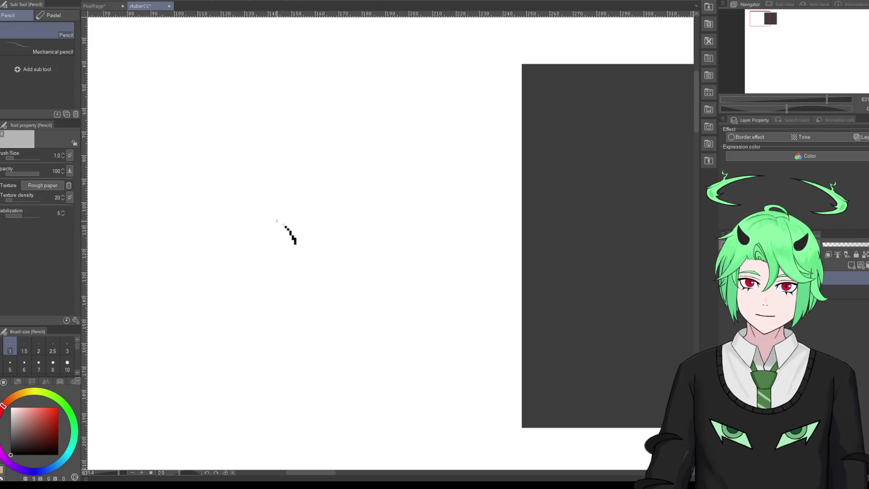
key(p)
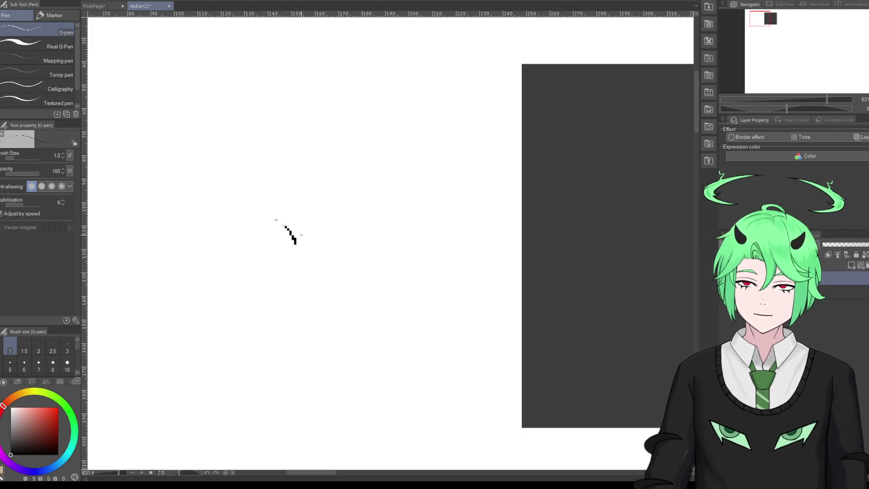
drag(275, 220, 266, 208)
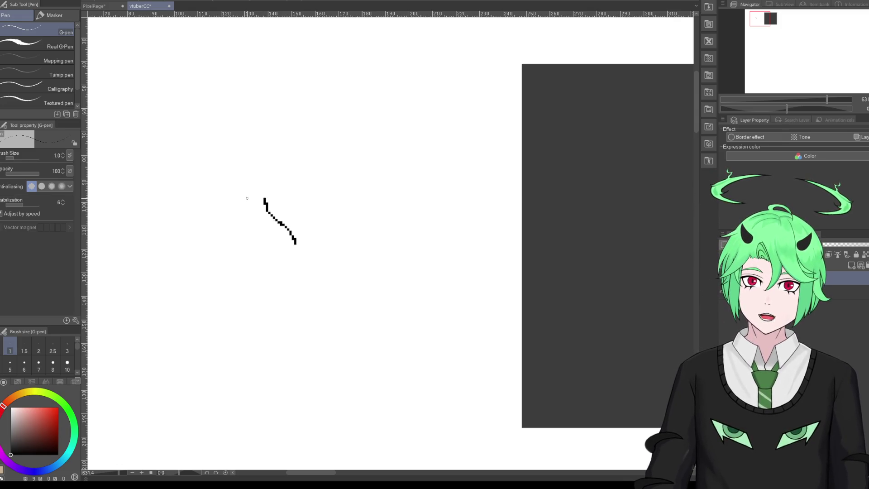
key(e)
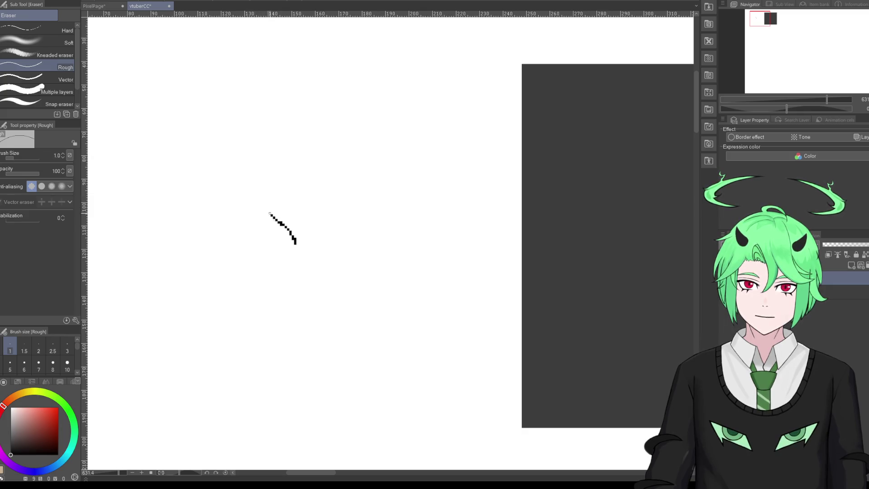
key(p)
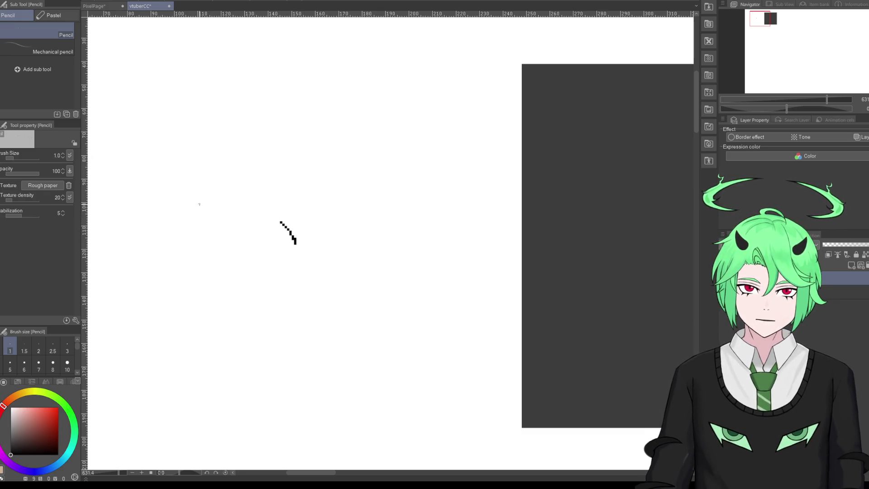
key(p)
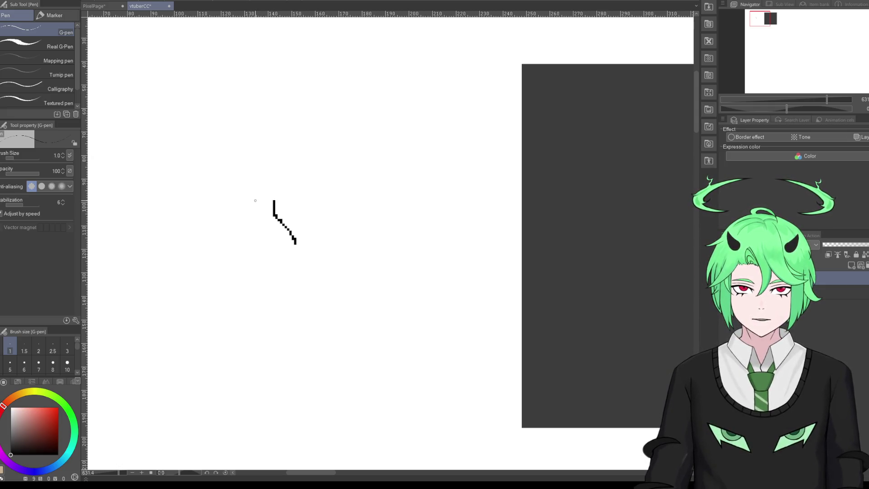
Step: Sketch stick-figure strokes on the left, then undo most of them with Ctrl+Z
drag(248, 216, 250, 237)
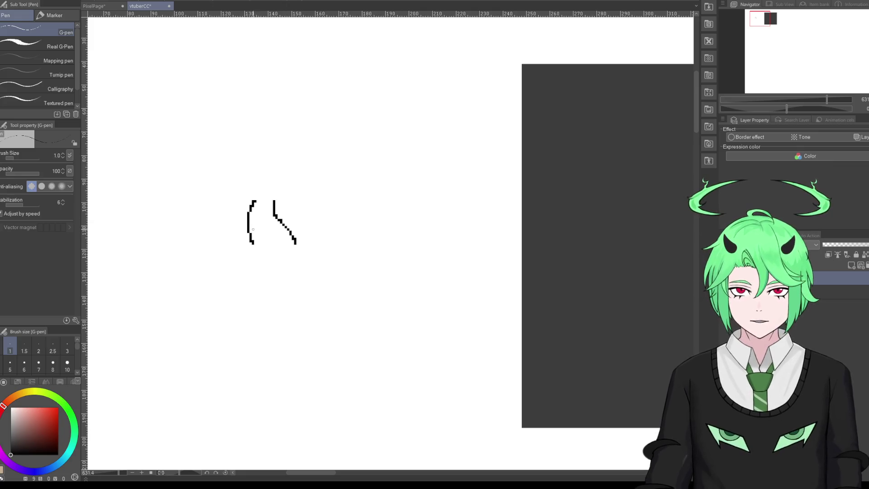
drag(253, 229, 260, 234)
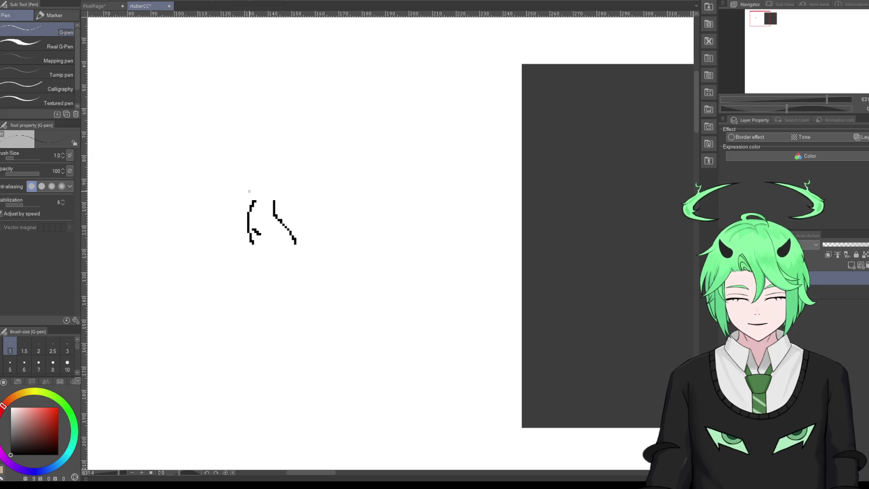
mouse_move(241, 193)
mouse_down()
mouse_move(247, 203)
mouse_move(241, 194)
mouse_up()
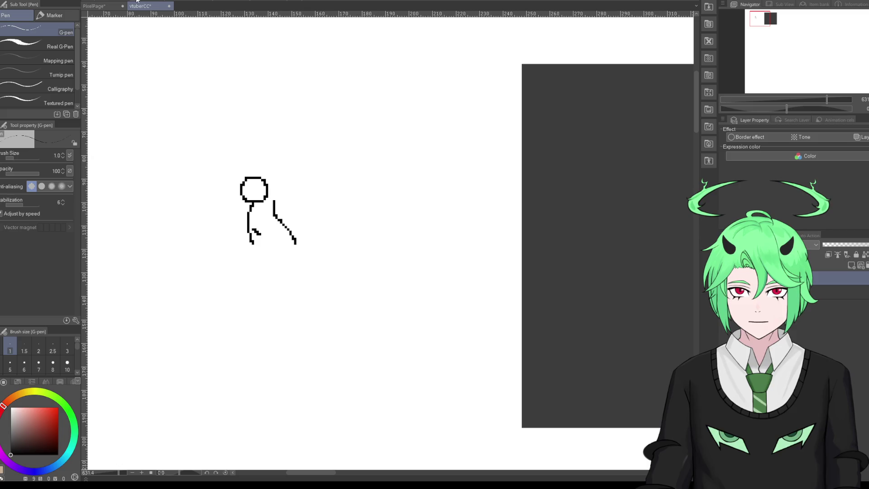
key(ctrl+z)
key(ctrl+z)
key(ctrl+z)
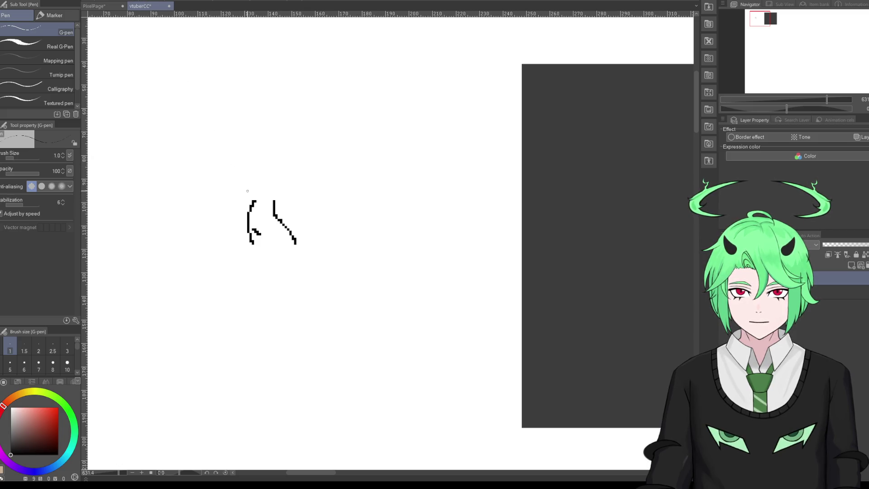
drag(246, 187, 238, 197)
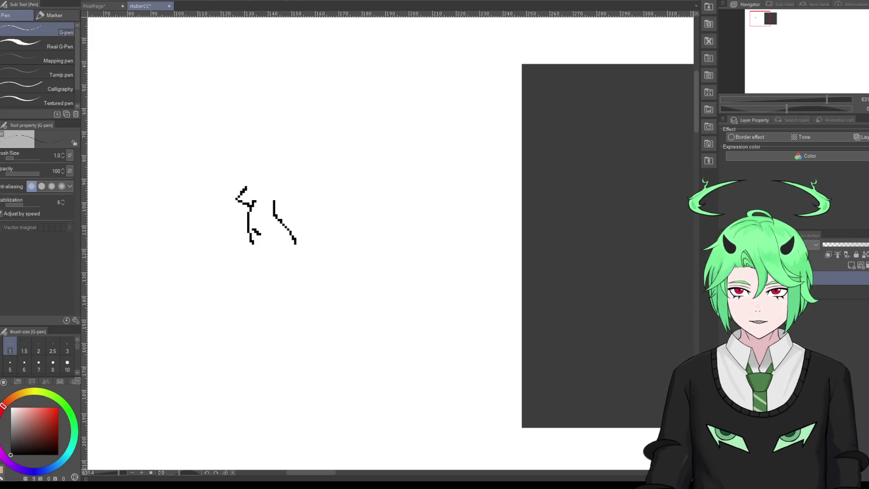
key(ctrl+z)
key(ctrl+z)
key(ctrl+z)
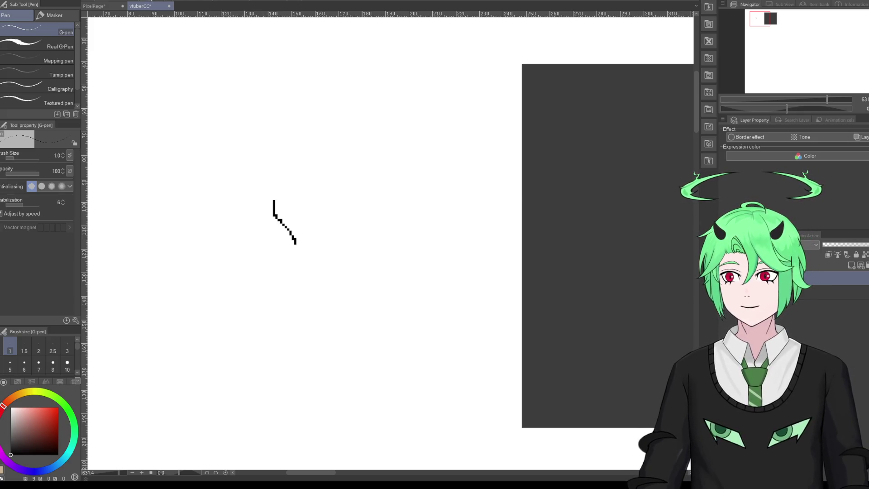
key(ctrl+z)
drag(264, 199, 286, 229)
key(ctrl+z)
key(ctrl+z)
key(ctrl+z)
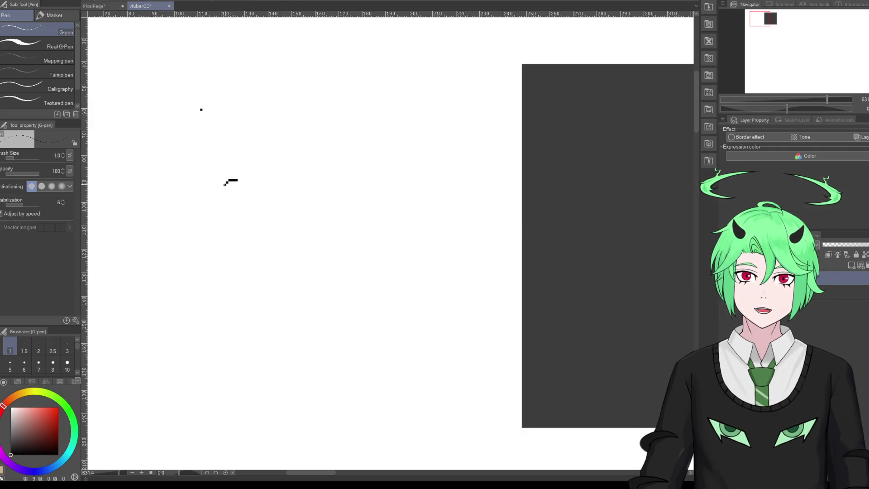
Step: Draw the round 1px head outline with left and right pointed ears, then save the file
mouse_move(224, 184)
mouse_down()
mouse_move(220, 190)
mouse_move(254, 186)
mouse_move(225, 185)
mouse_up()
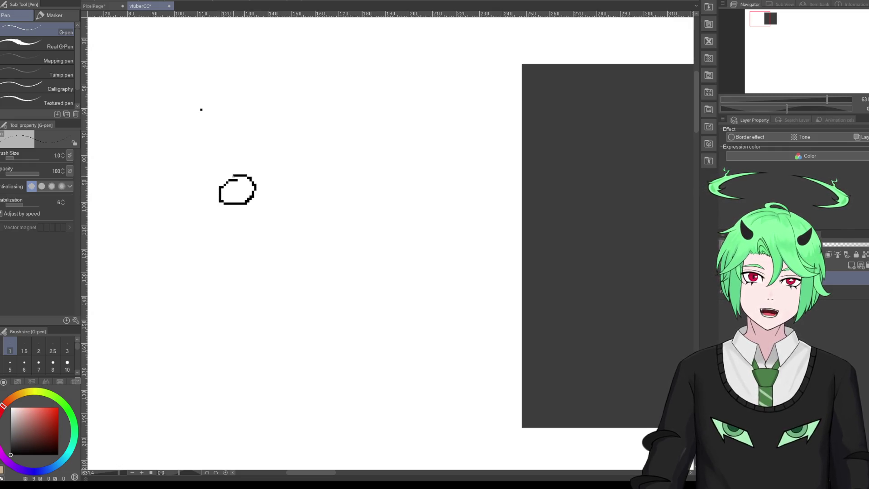
scroll(252, 139, up, 2)
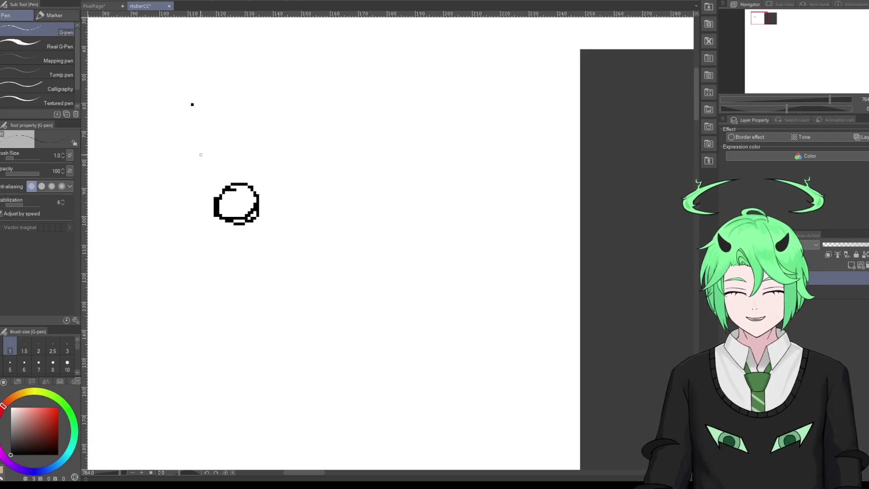
mouse_move(215, 190)
mouse_down()
mouse_move(209, 178)
mouse_move(258, 190)
mouse_move(259, 201)
mouse_up()
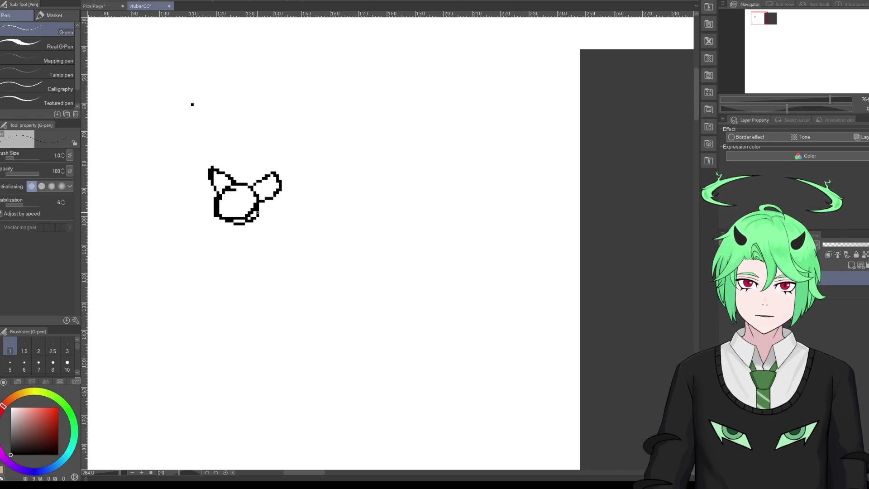
mouse_move(258, 213)
mouse_down()
mouse_move(282, 227)
mouse_move(258, 205)
mouse_up()
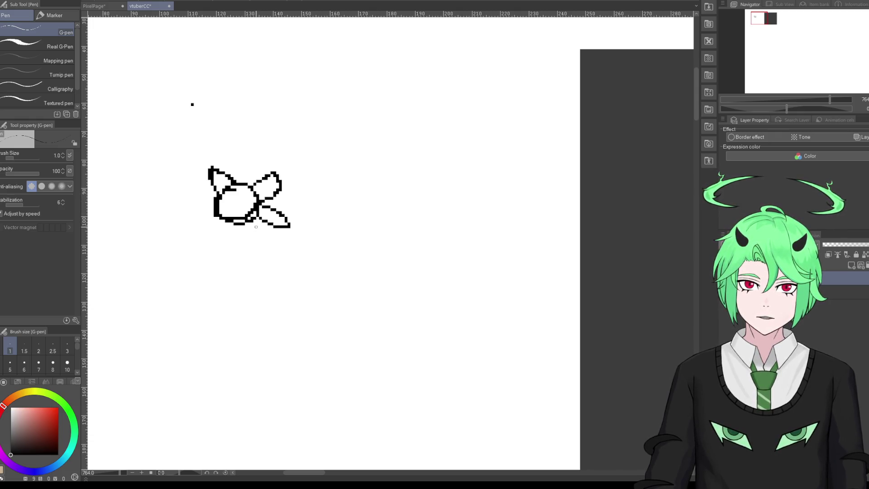
key(ctrl+z)
key(ctrl+z)
key(ctrl+z)
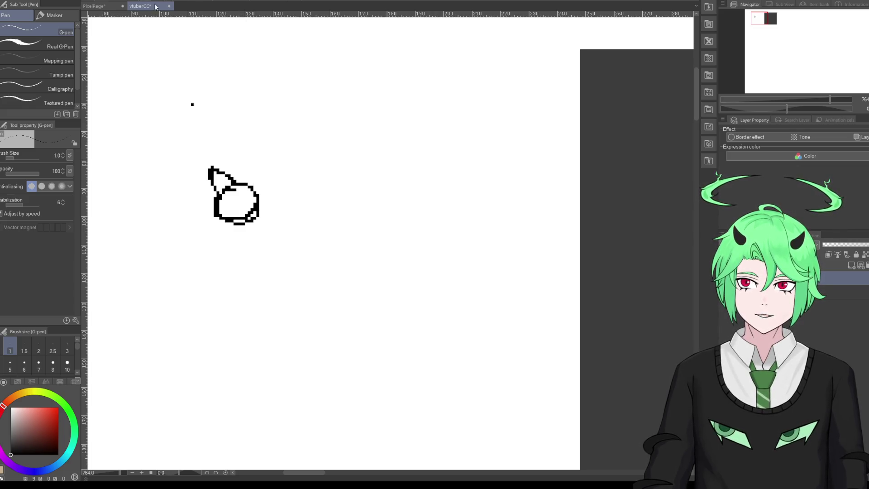
mouse_move(250, 187)
mouse_down()
mouse_move(266, 171)
mouse_move(260, 195)
mouse_up()
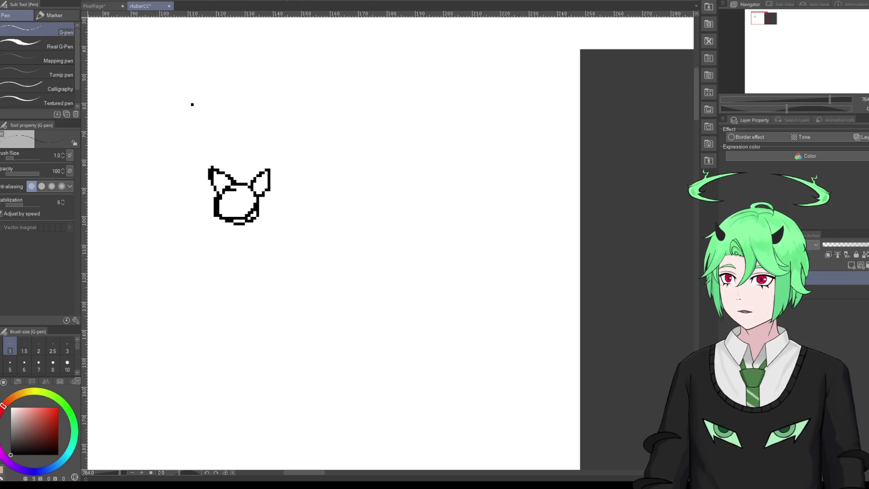
key(ctrl+s)
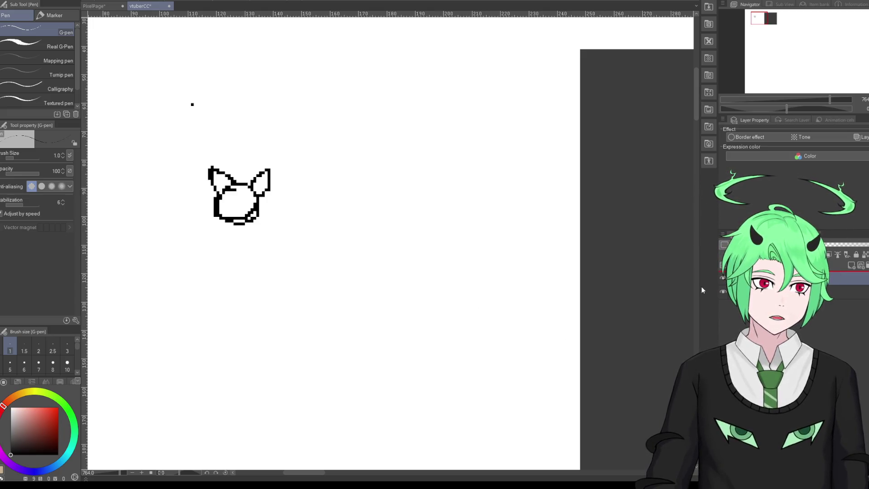
Step: Shrink the green-haired character reference image to 14% with the Object tool
key(o)
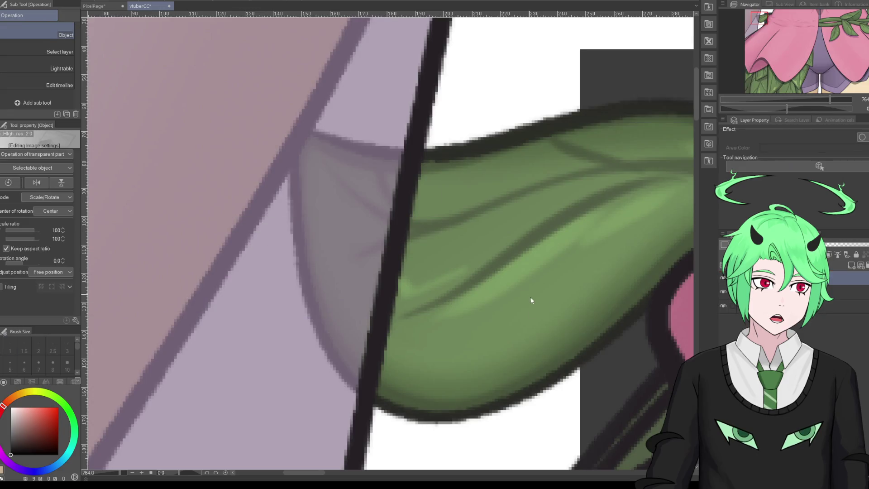
scroll(458, 260, down, 1)
scroll(459, 260, down, 2)
scroll(443, 256, down, 3)
scroll(443, 256, down, 2)
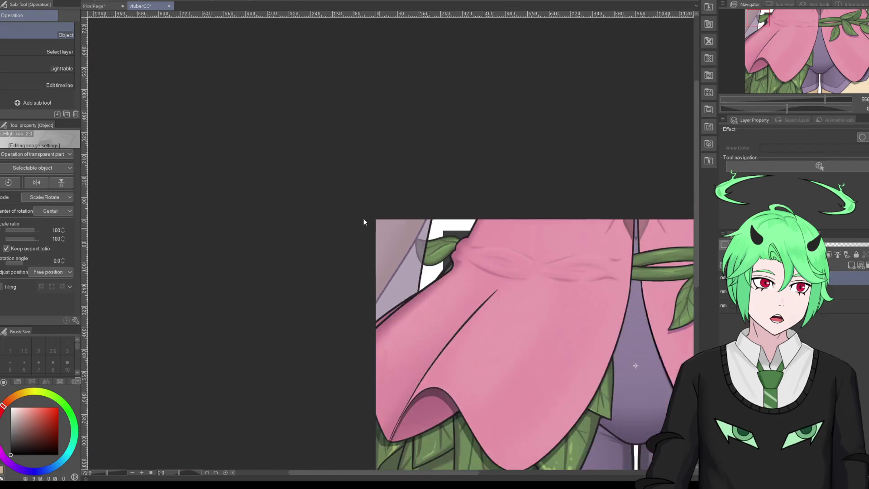
scroll(361, 223, down, 1)
scroll(358, 219, down, 1)
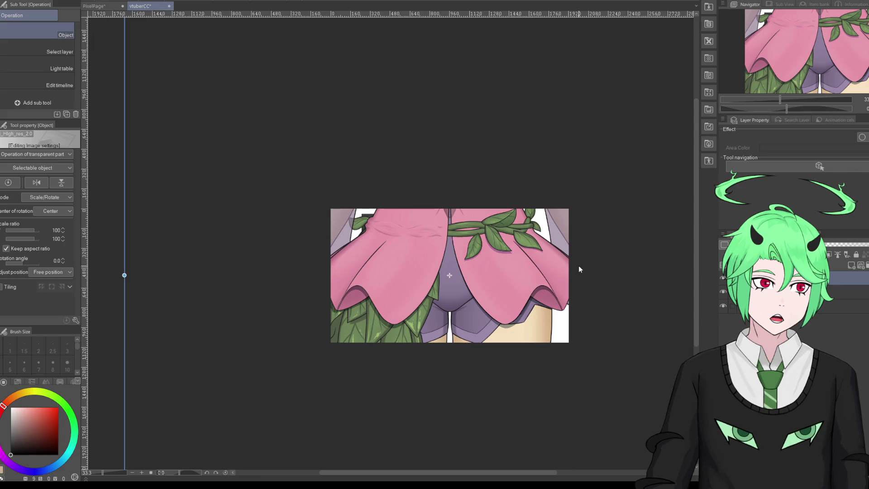
scroll(543, 256, down, 2)
scroll(543, 256, down, 2)
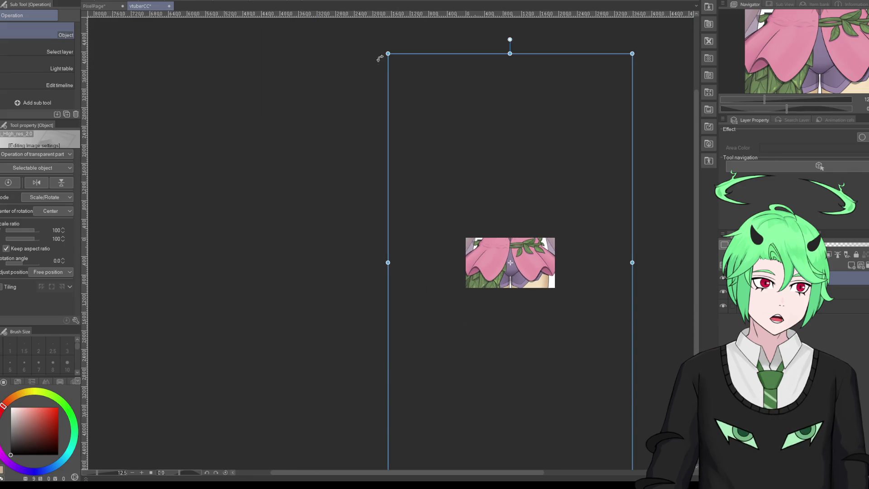
drag(387, 53, 610, 431)
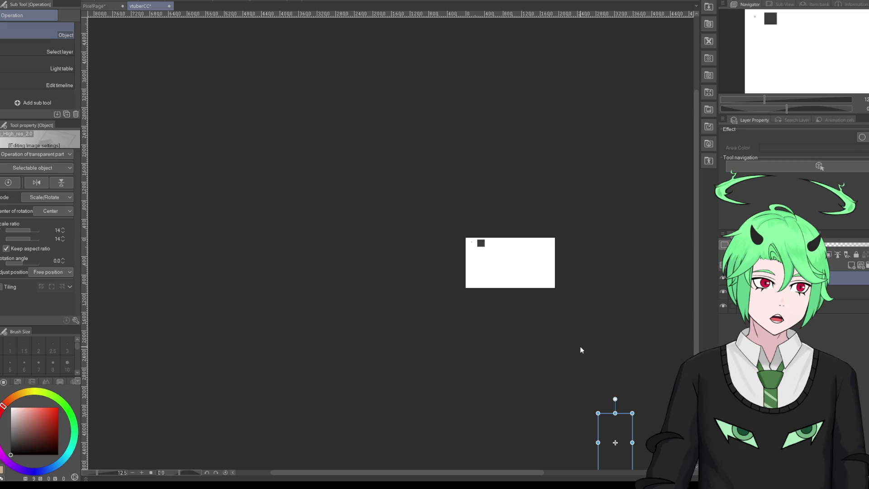
Step: Scale the character reference layer to 22% and move it beside the dark square
key(k)
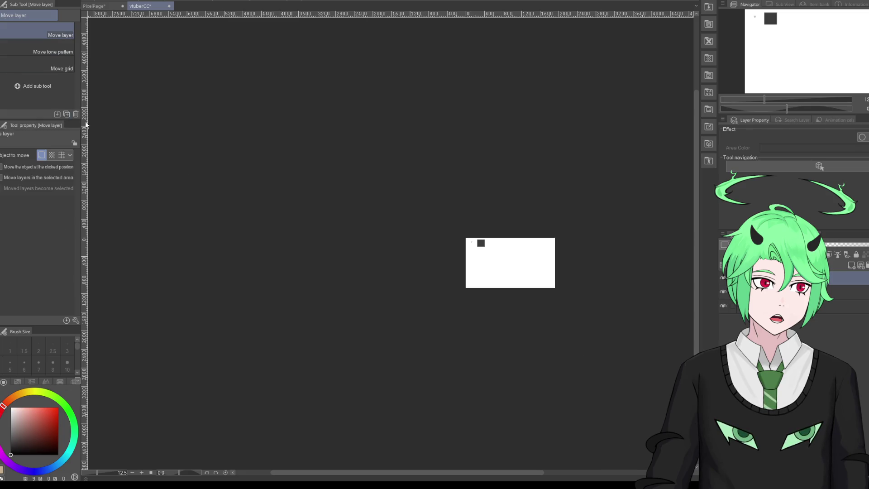
scroll(547, 325, up, 5)
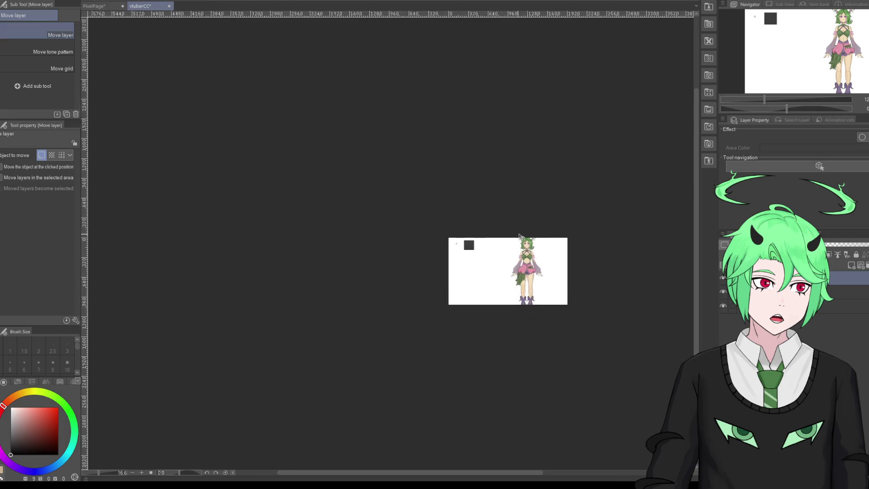
scroll(415, 260, up, 2)
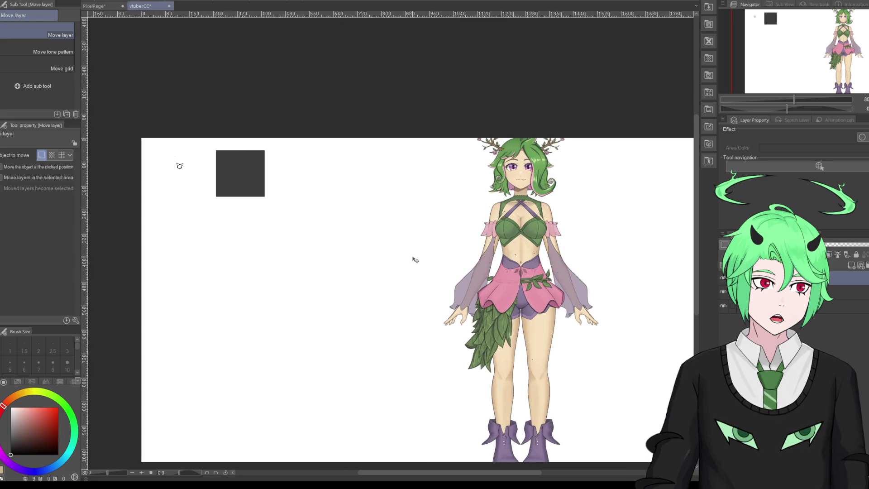
key(ctrl+t)
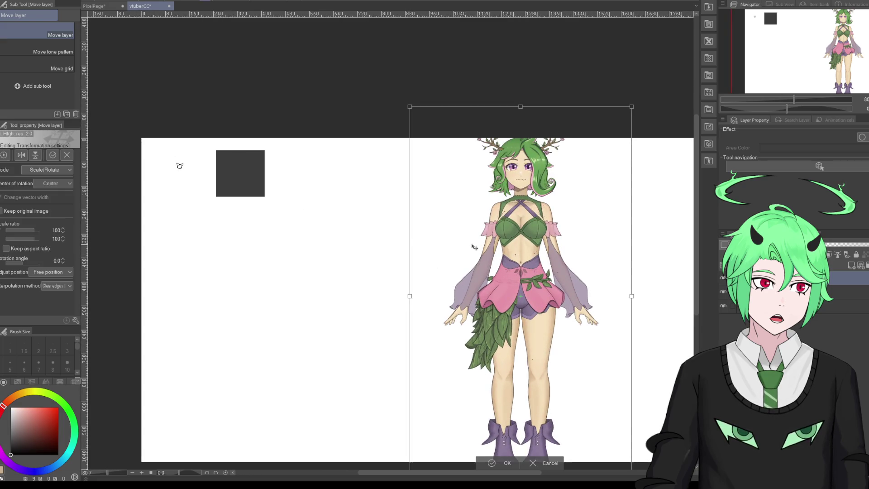
mouse_move(410, 106)
mouse_down()
mouse_move(508, 277)
mouse_move(362, 158)
mouse_up()
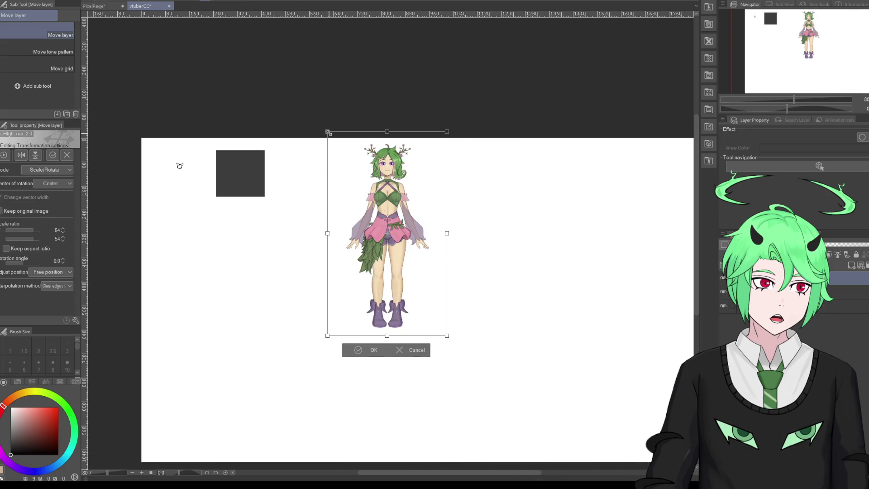
drag(328, 132, 364, 194)
drag(378, 224, 301, 169)
scroll(186, 119, up, 1)
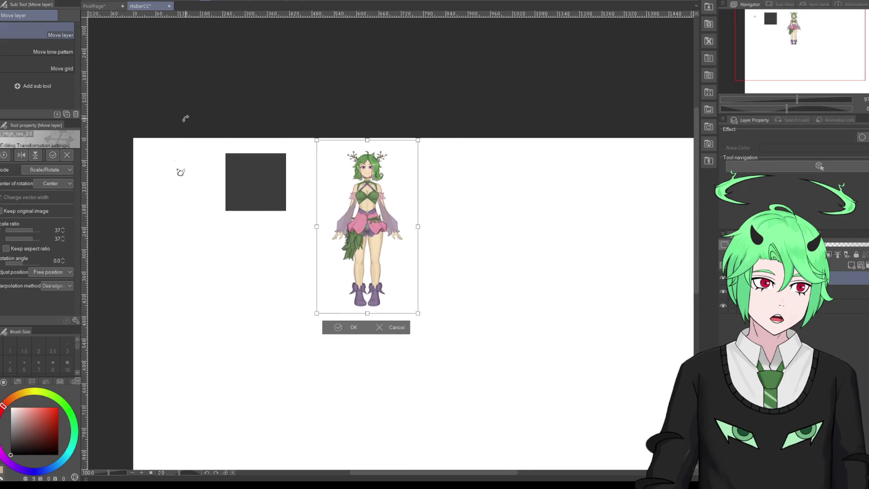
scroll(186, 119, up, 3)
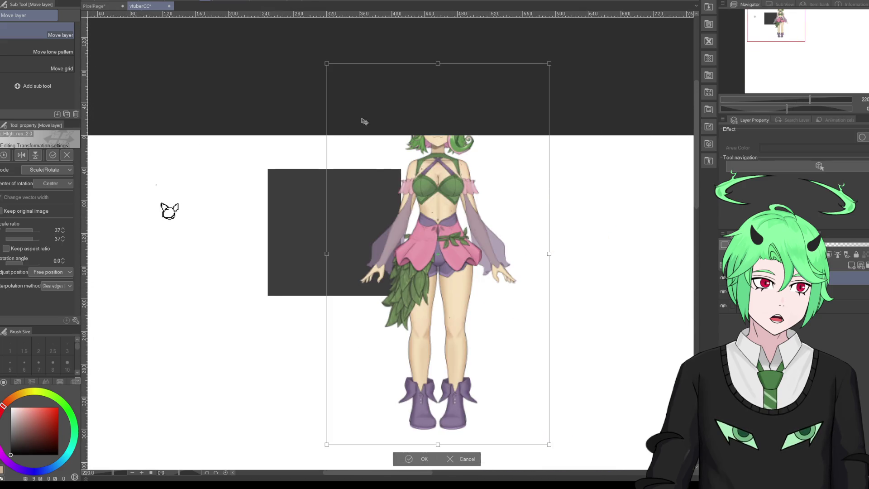
drag(327, 64, 414, 213)
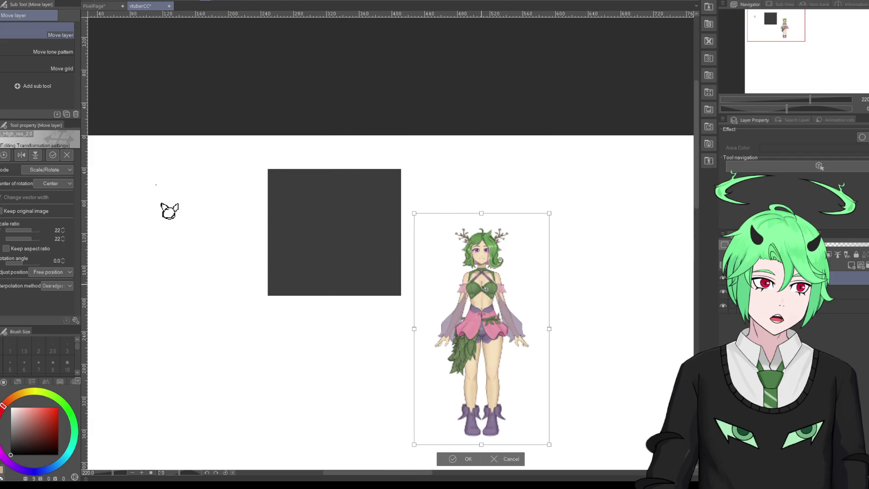
drag(486, 288, 469, 213)
click(452, 383)
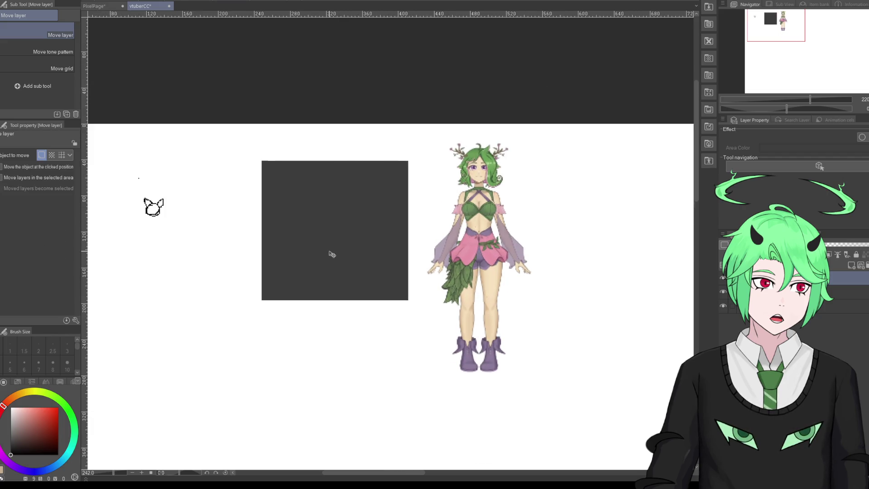
Step: Shrink the character reference further and reposition it up-left beside the dark square
scroll(329, 252, up, 1)
scroll(330, 249, up, 1)
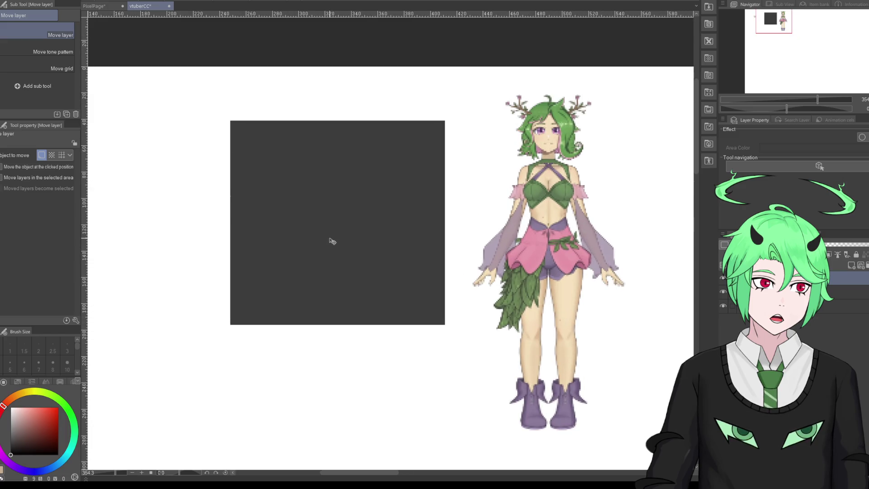
key(ctrl+t)
drag(435, 69, 500, 159)
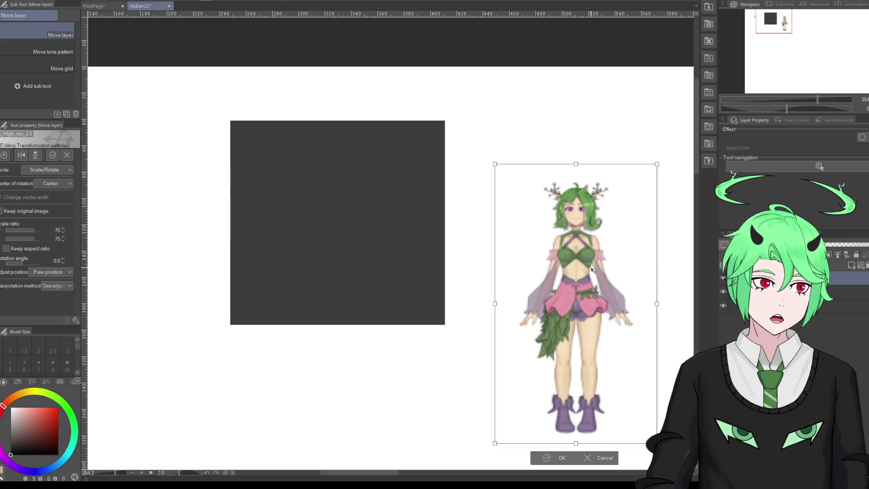
drag(592, 267, 539, 187)
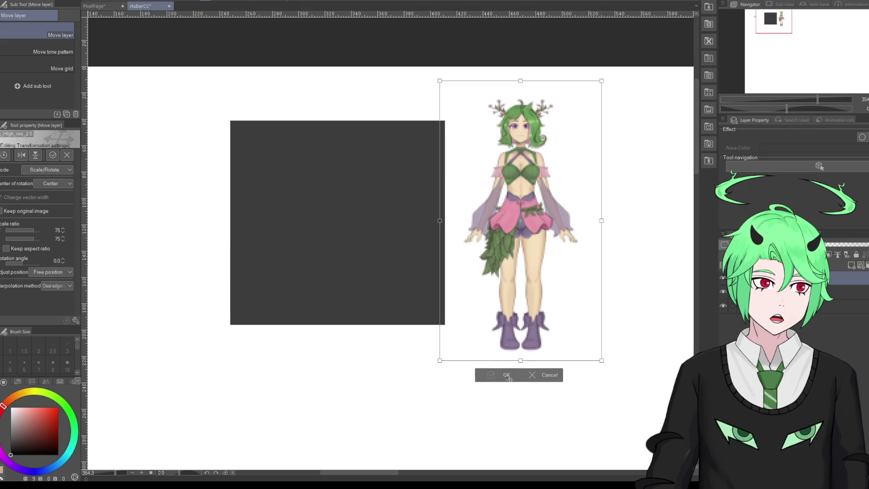
click(509, 379)
scroll(226, 216, down, 2)
scroll(227, 215, up, 2)
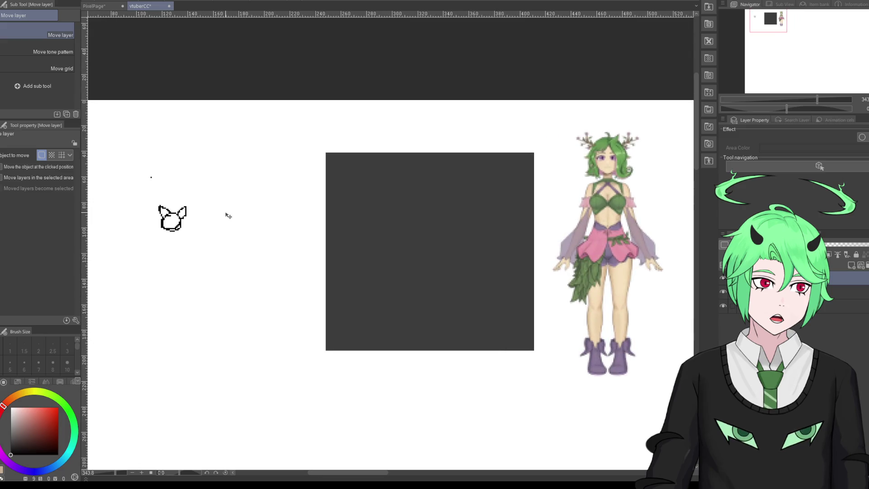
scroll(610, 210, up, 1)
scroll(642, 208, up, 1)
scroll(638, 221, down, 1)
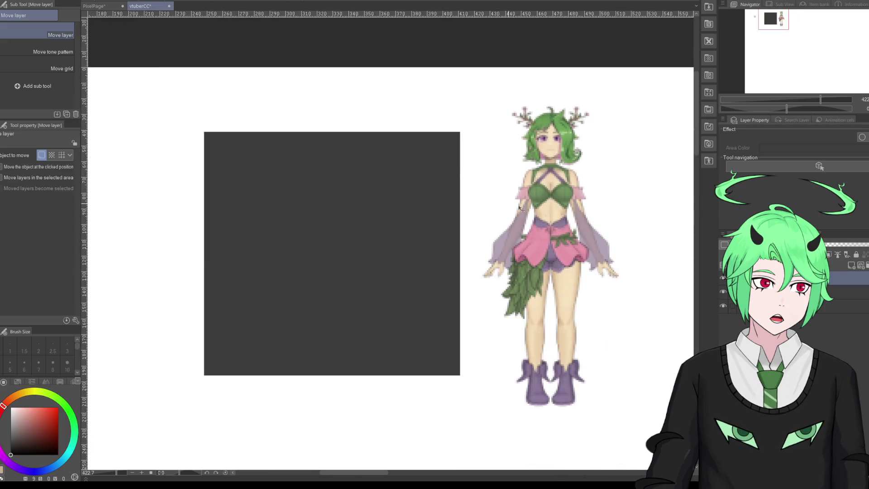
scroll(573, 217, up, 1)
scroll(498, 186, down, 2)
scroll(595, 198, up, 1)
scroll(561, 169, up, 1)
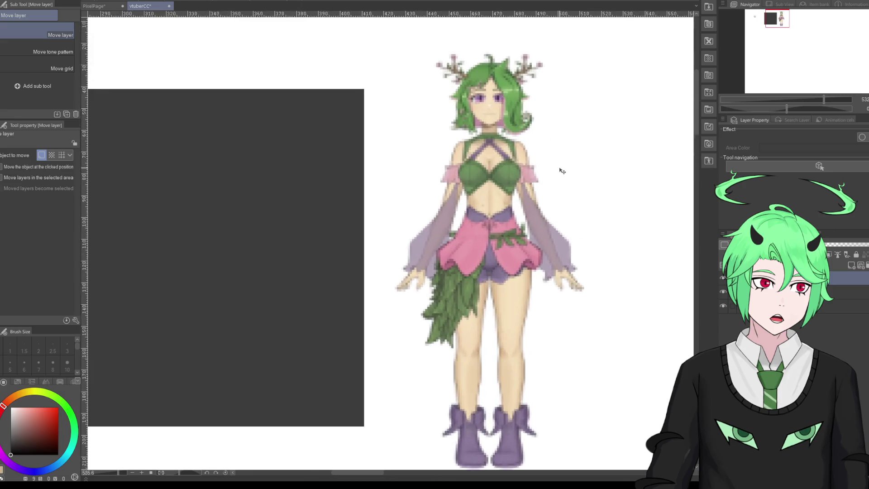
scroll(561, 170, up, 1)
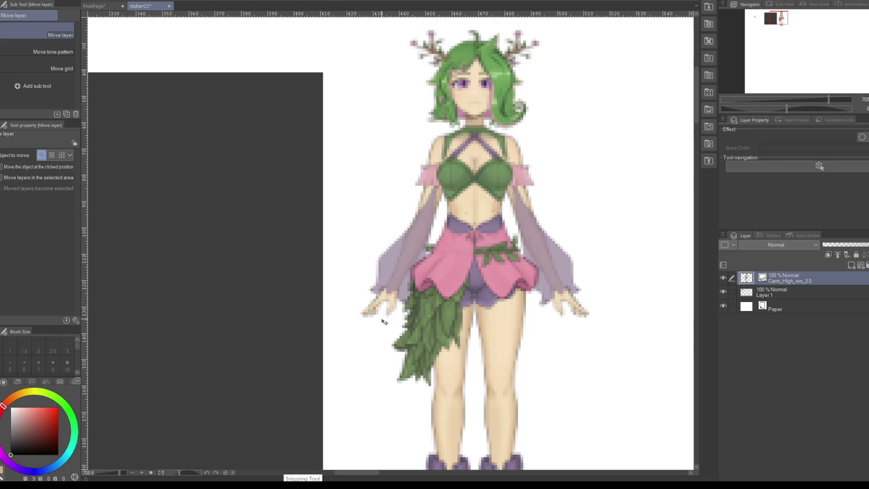
scroll(348, 304, down, 2)
scroll(348, 305, down, 2)
scroll(348, 305, down, 2)
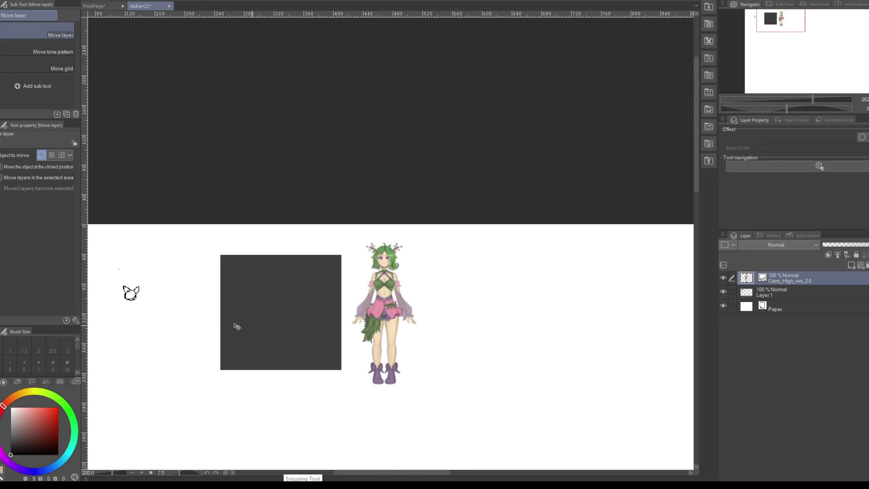
scroll(123, 304, up, 2)
scroll(114, 298, up, 2)
scroll(114, 300, up, 2)
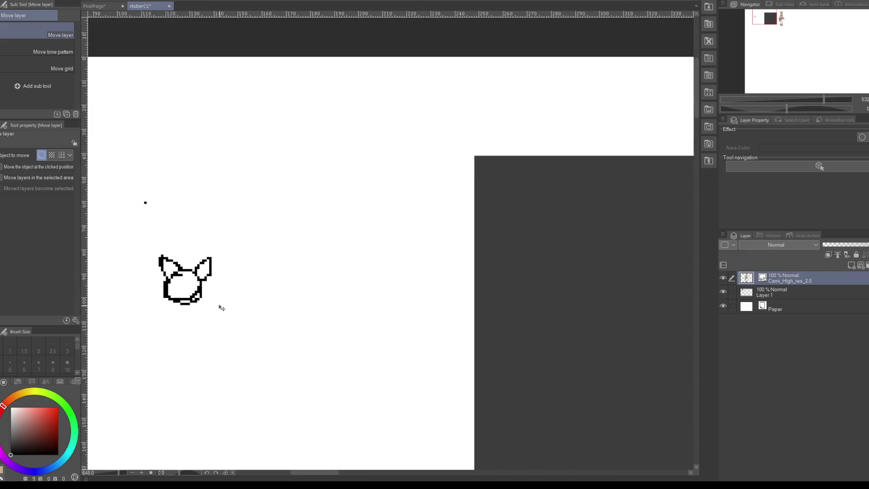
scroll(167, 259, down, 2)
scroll(167, 258, down, 1)
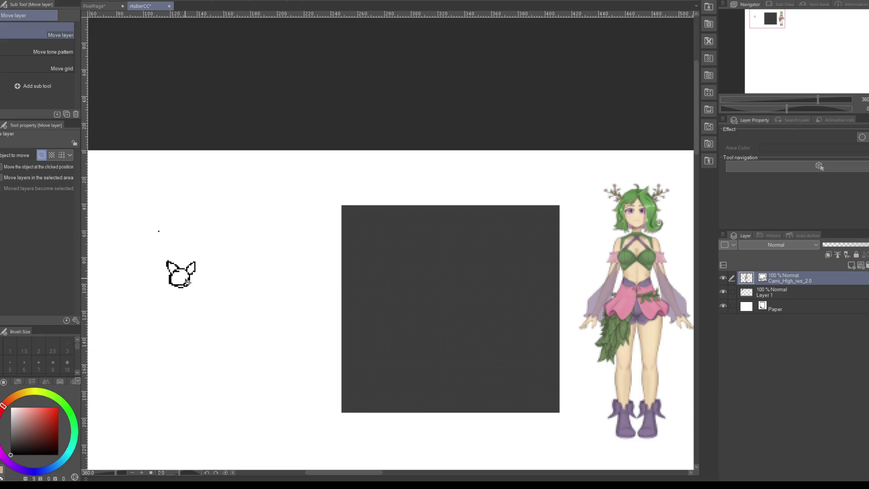
scroll(186, 282, up, 2)
scroll(185, 282, up, 2)
scroll(186, 282, up, 2)
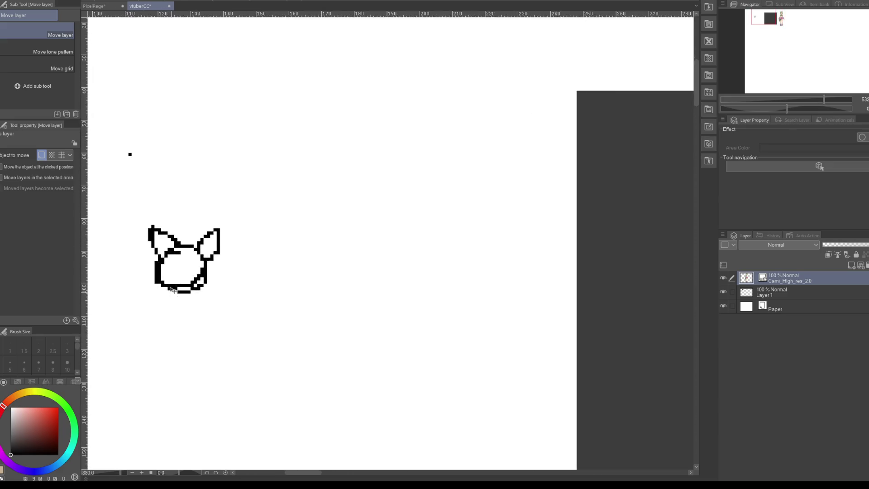
Step: Make Layer 1 the drawing layer with the G-pen and zoom around the cat head
scroll(185, 282, up, 2)
key(p)
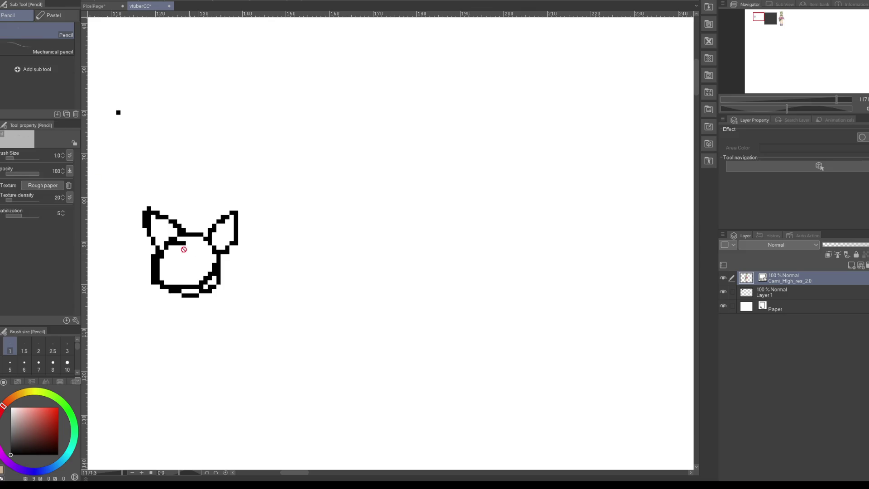
key(p)
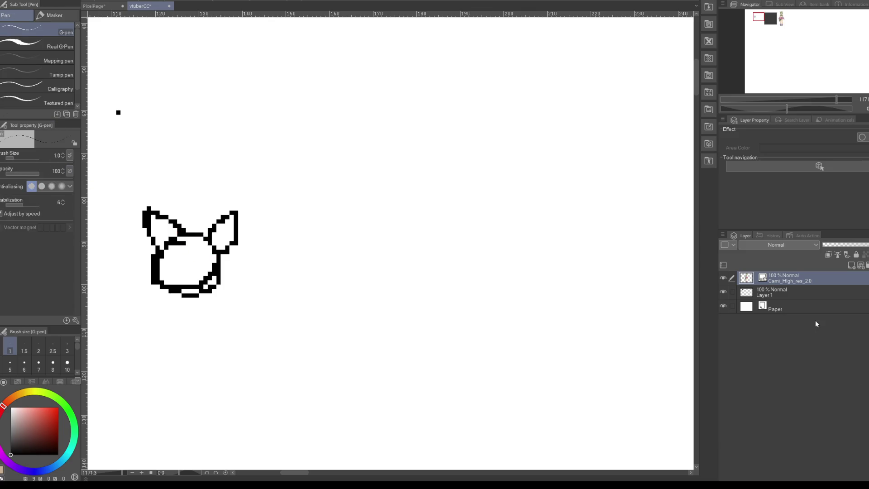
click(791, 292)
key(p)
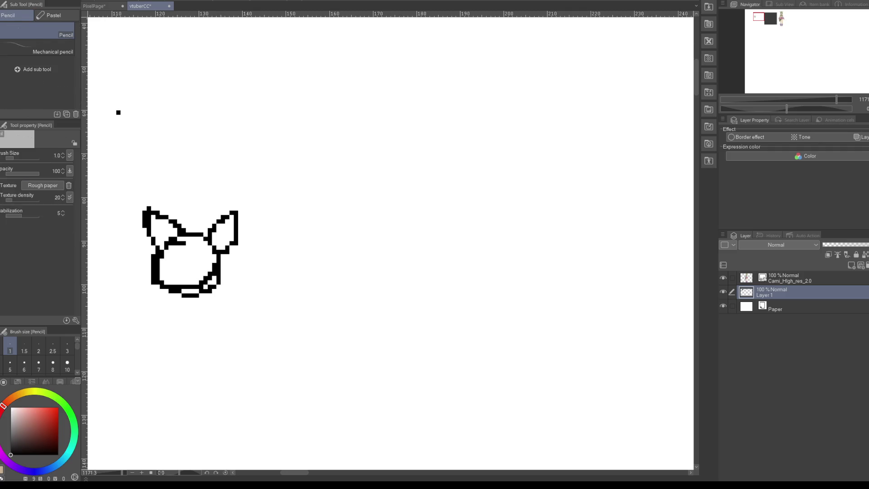
key(p)
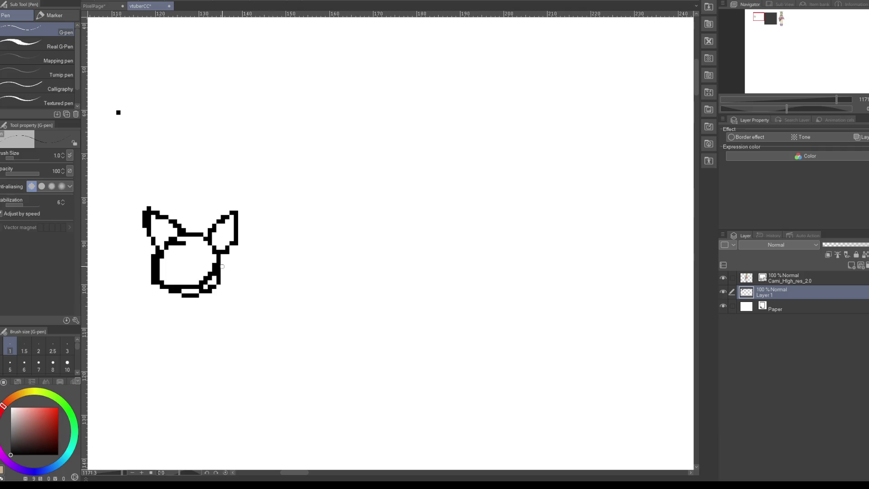
scroll(290, 249, down, 1)
scroll(290, 249, down, 2)
scroll(285, 247, down, 3)
scroll(284, 247, down, 1)
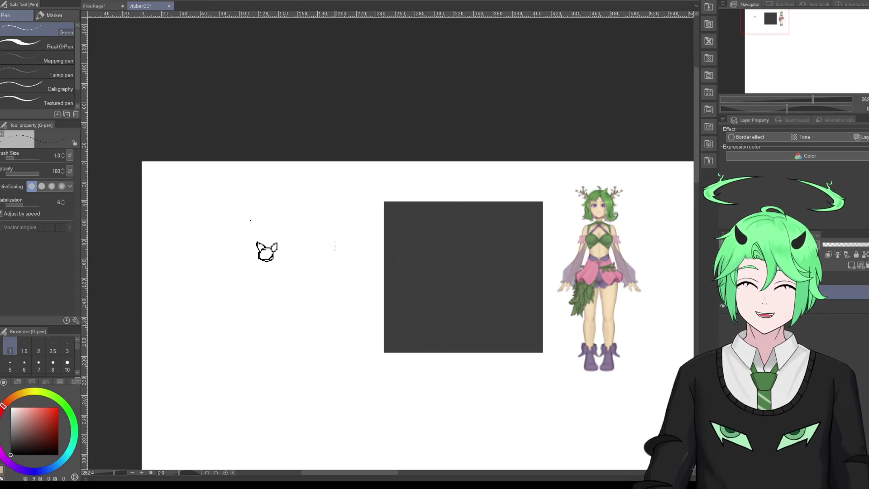
scroll(277, 251, up, 1)
scroll(241, 244, up, 2)
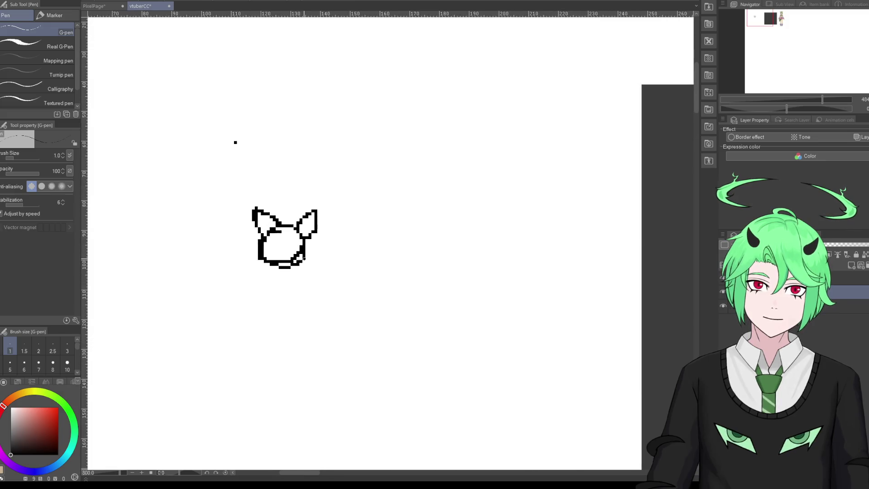
scroll(288, 231, down, 2)
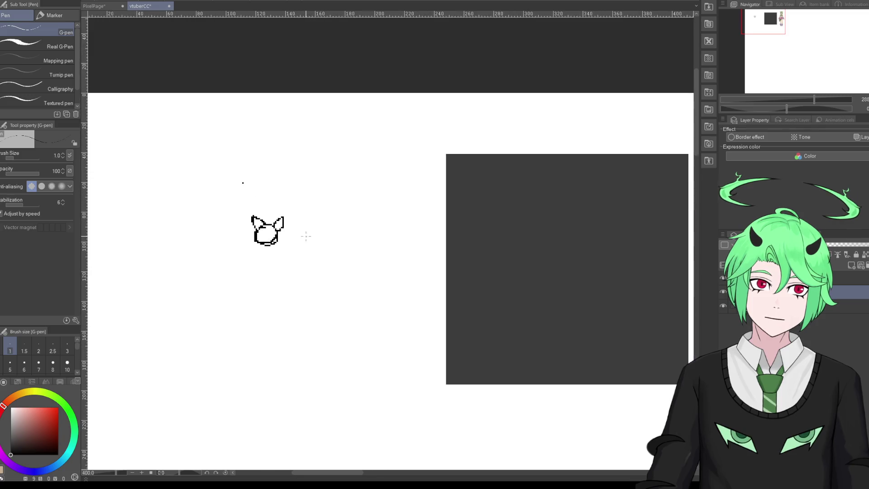
scroll(293, 266, up, 4)
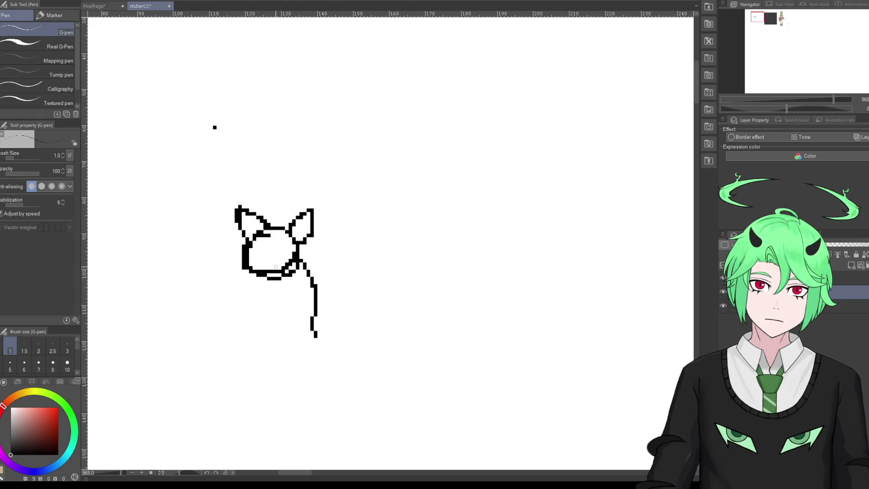
Step: Undo the long tail stroke and a trial stroke from the head's lower right
key(ctrl+z)
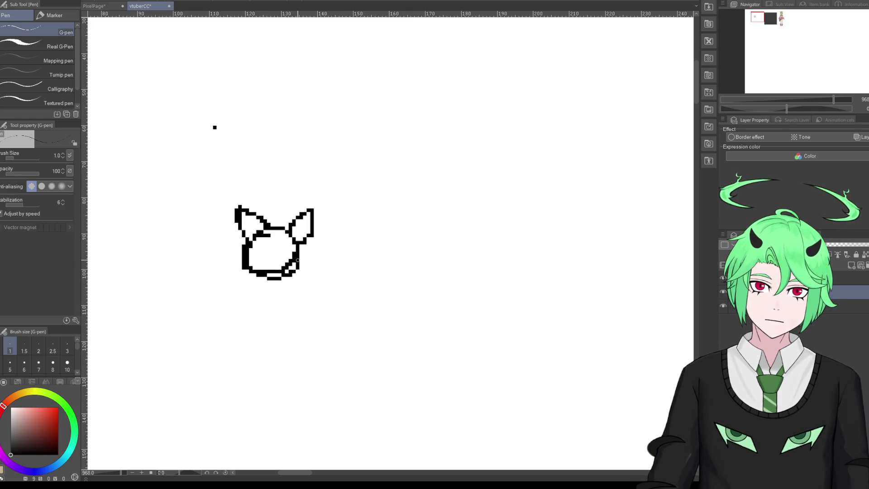
drag(297, 260, 315, 287)
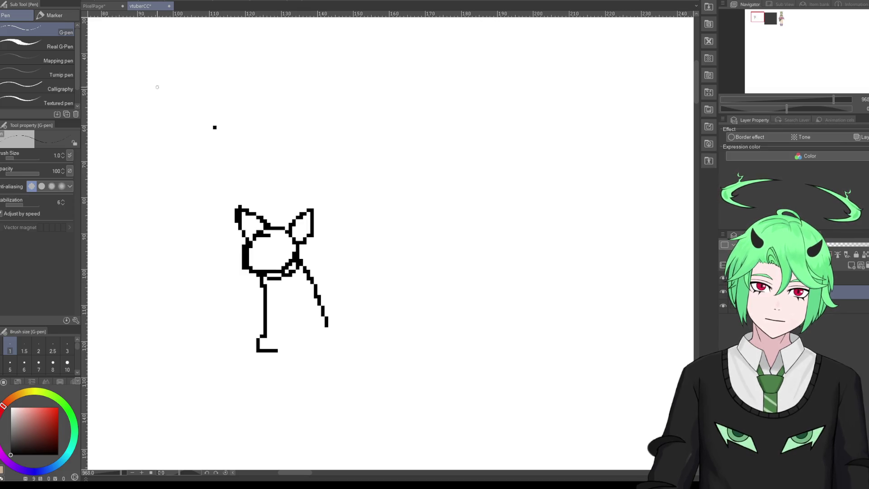
key(ctrl+z)
key(ctrl+z)
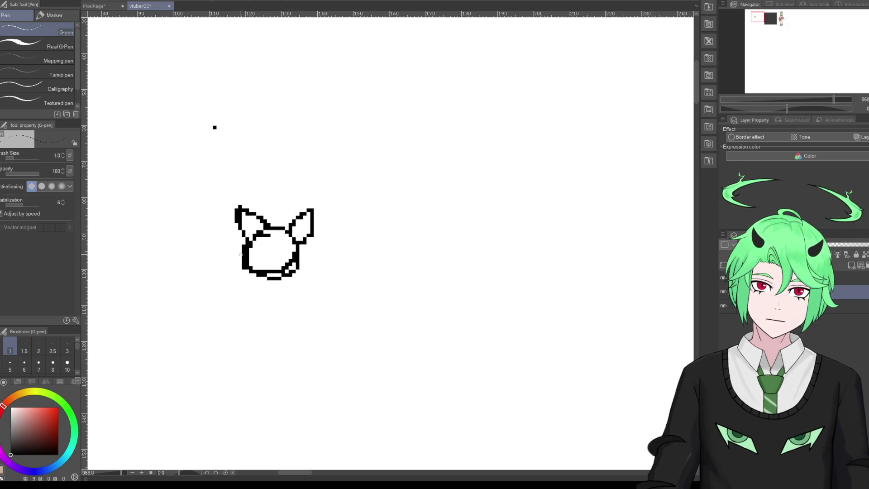
Step: Sketch and undo a teardrop body and loops, then select around the cat's left ear
mouse_move(498, 233)
mouse_down()
mouse_move(374, 213)
mouse_move(475, 279)
mouse_up()
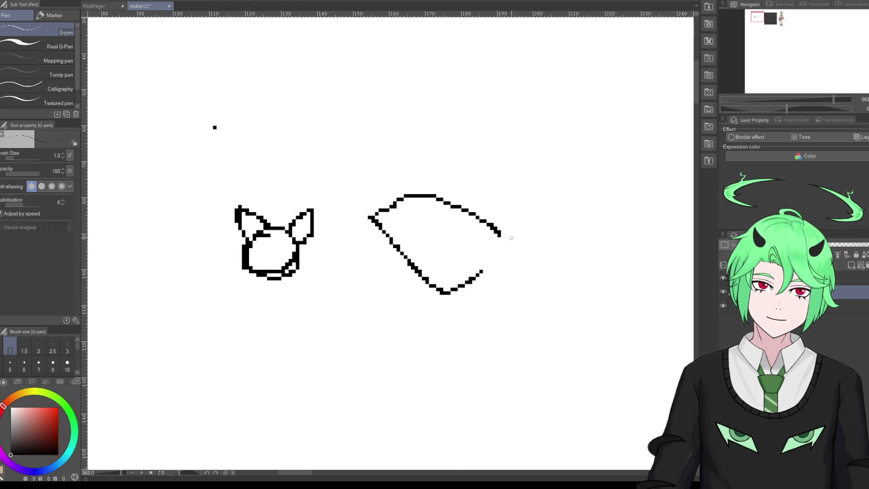
drag(510, 238, 539, 254)
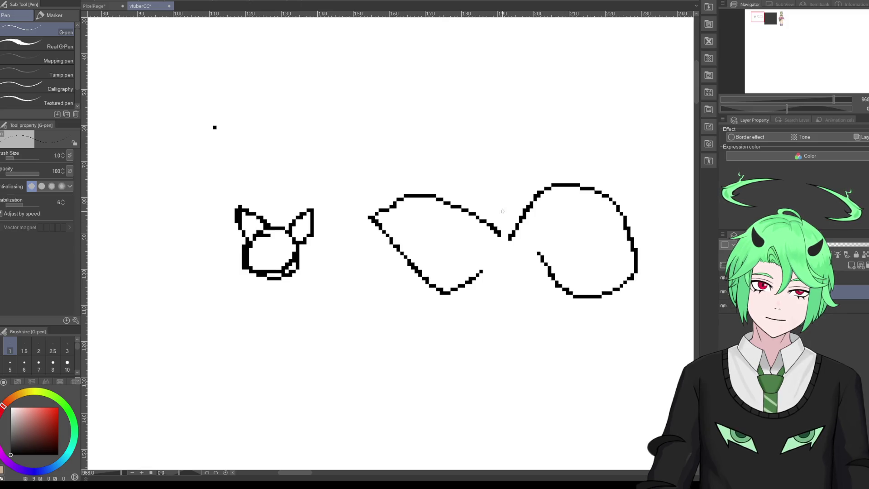
drag(507, 200, 495, 170)
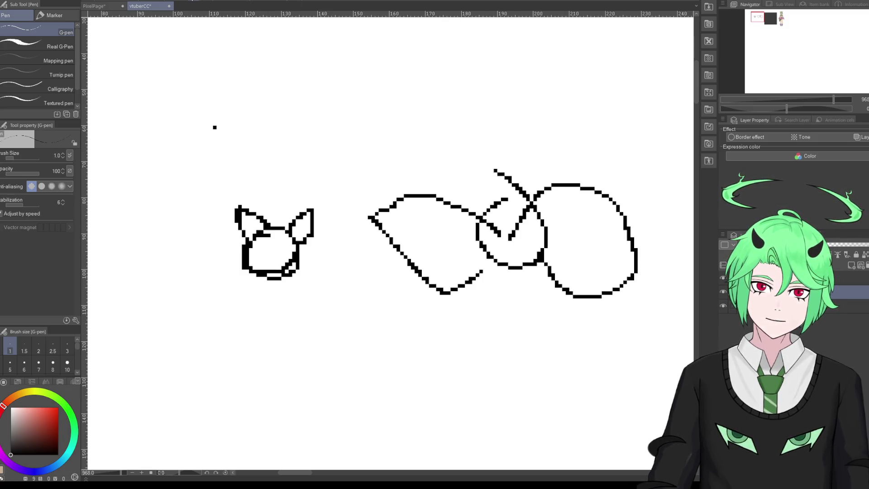
key(ctrl+z)
key(ctrl+z)
key(ctrl+z)
key(ctrl+z)
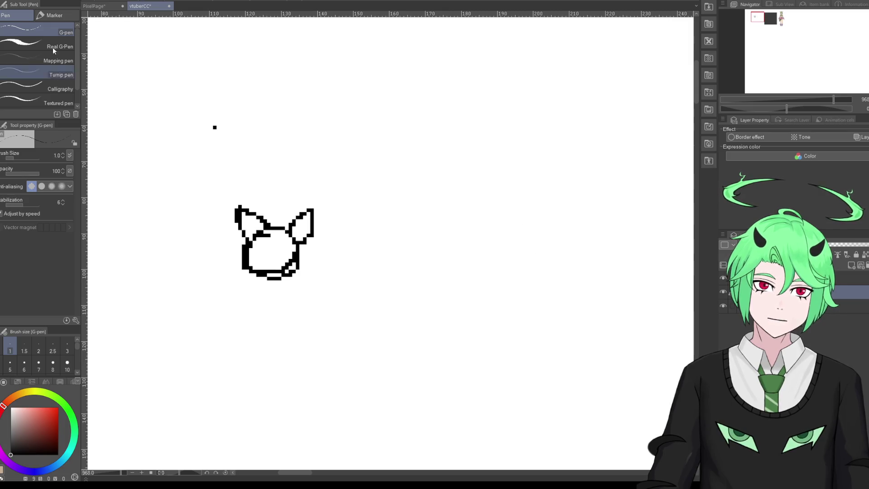
key(m)
mouse_move(239, 191)
mouse_down()
mouse_move(259, 233)
mouse_move(256, 189)
mouse_up()
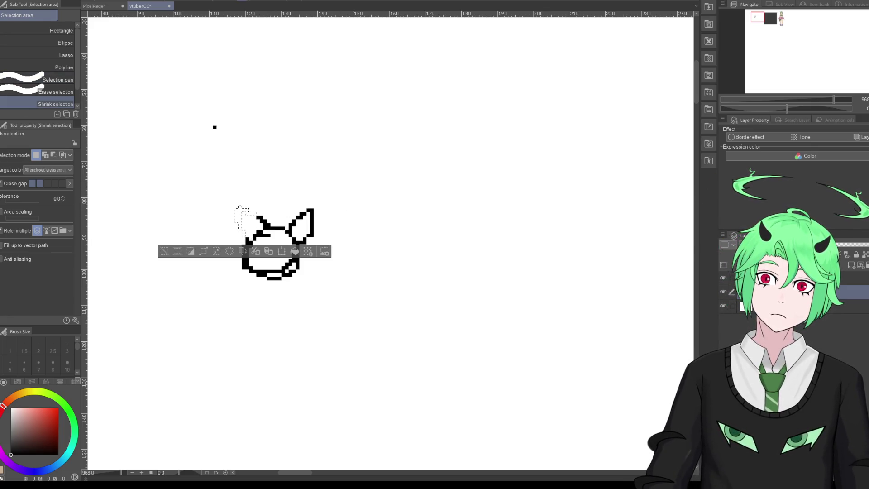
Step: Select the area around the left ear, delete it, and return to the pencil
key(p)
key(m)
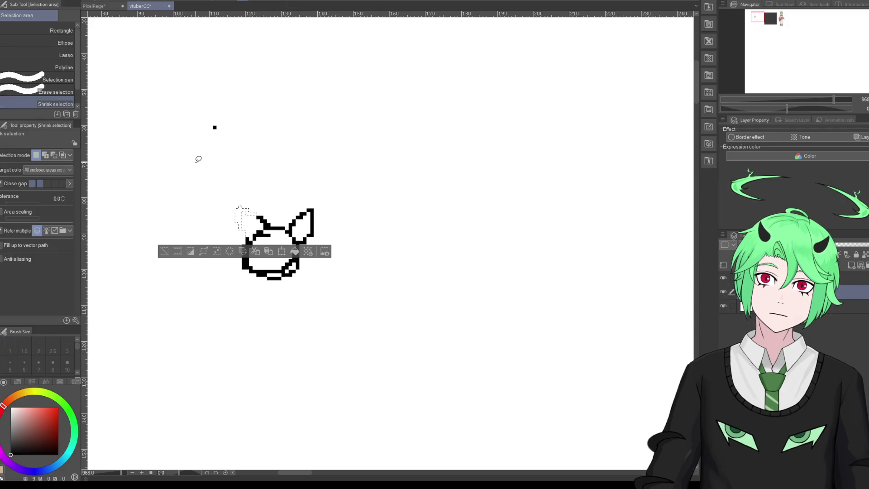
mouse_move(195, 174)
mouse_down()
mouse_move(175, 208)
mouse_move(188, 218)
mouse_up()
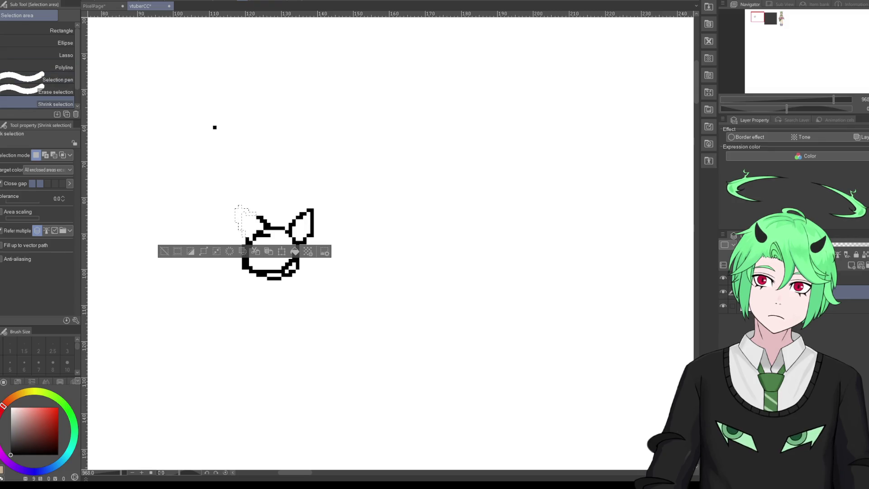
click(1, 31)
key(ctrl+d)
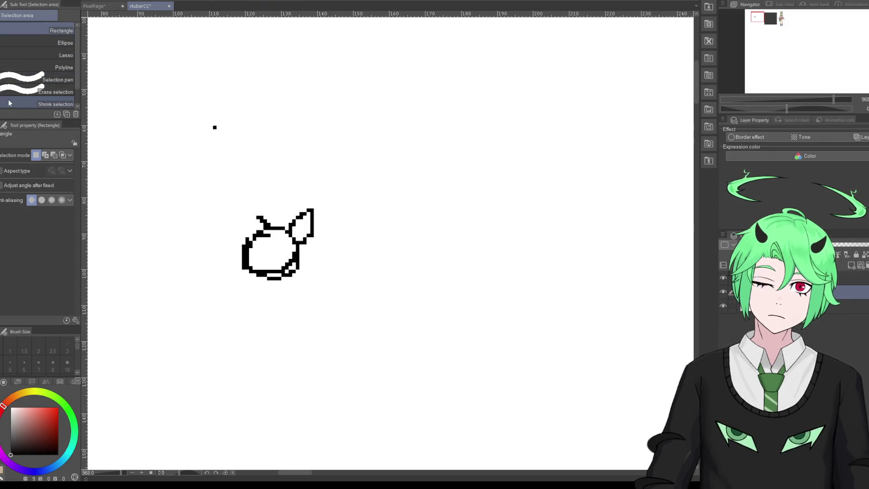
key(p)
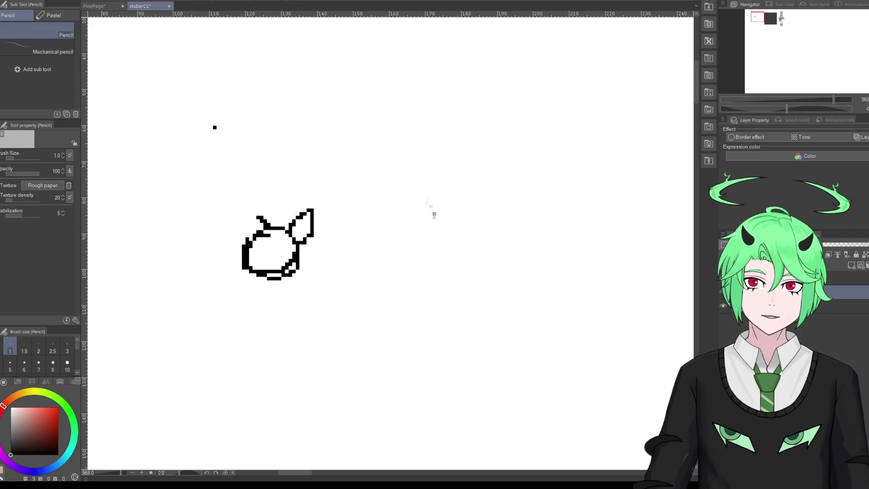
Step: With the pen, sketch a cup-shaped outline with a spout to the right of the creature head
key(p)
mouse_move(421, 196)
mouse_down()
mouse_move(468, 190)
mouse_move(480, 207)
mouse_up()
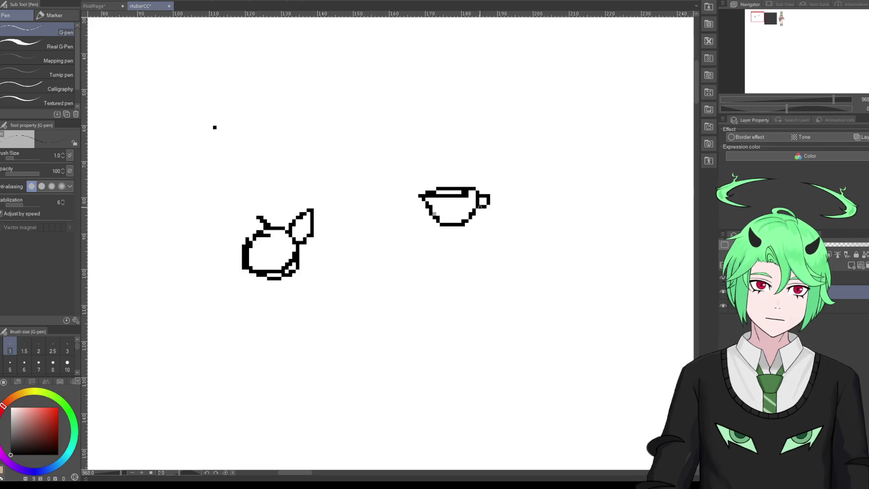
mouse_move(425, 206)
mouse_down()
mouse_move(498, 233)
mouse_move(470, 211)
mouse_up()
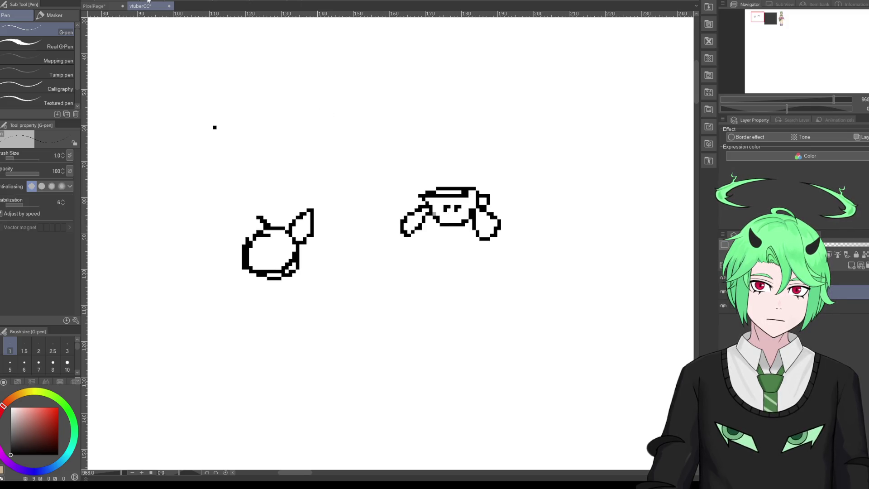
Step: Undo the right-hand cup strokes and draw a line for the creature's left ear
key(ctrl+z)
key(ctrl+z)
key(ctrl+z)
key(ctrl+z)
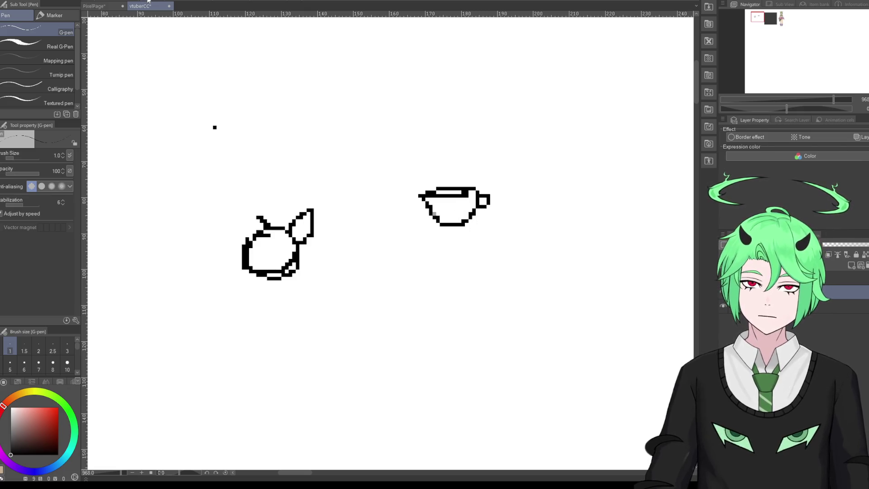
key(ctrl+z)
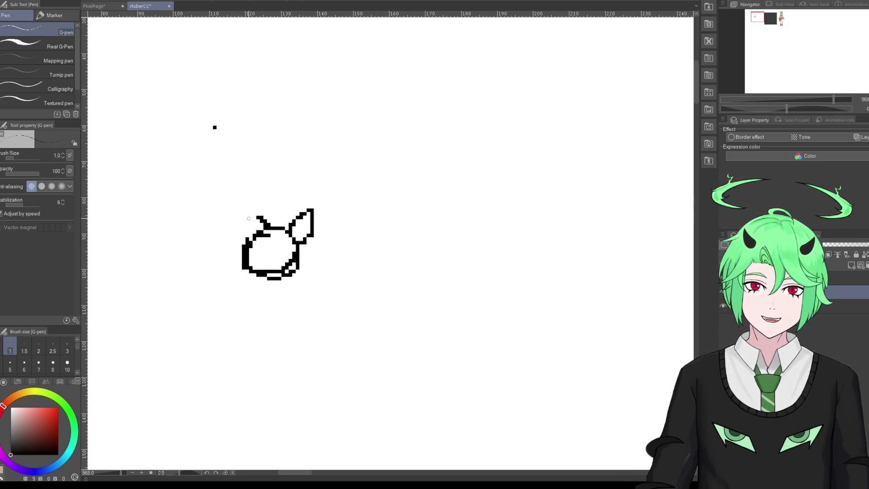
drag(250, 206, 247, 227)
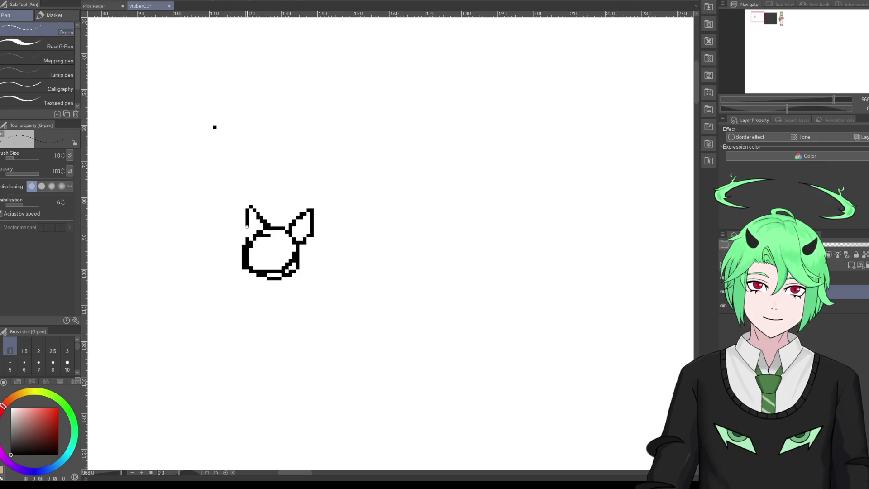
Step: Redraw the left ear pointing up-left and sketch legs below the creature's body
key(ctrl+z)
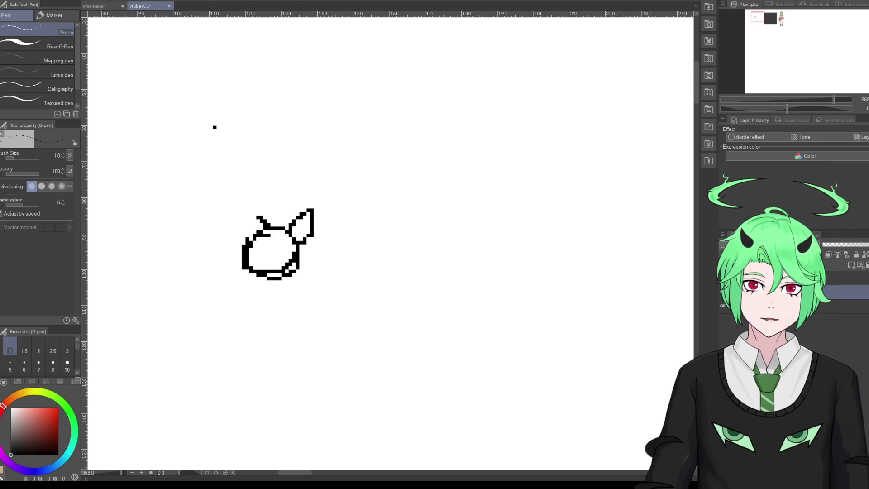
drag(261, 218, 236, 213)
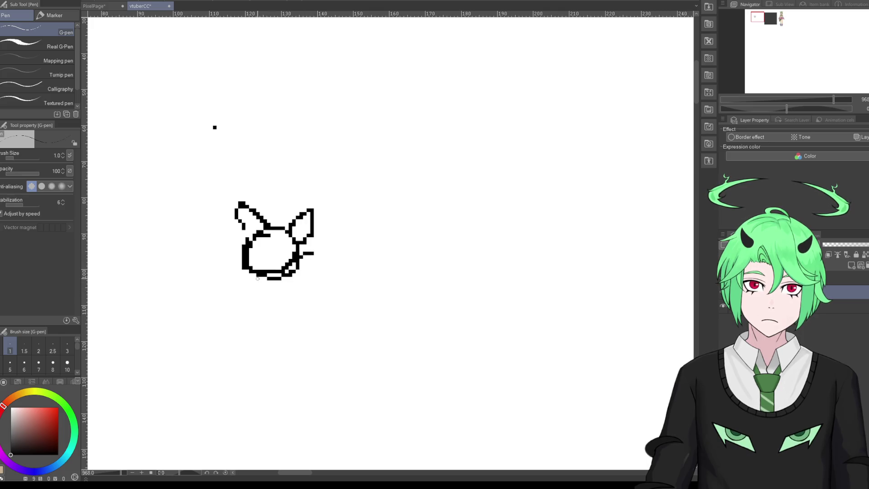
mouse_move(258, 290)
mouse_down()
mouse_move(268, 312)
mouse_move(280, 281)
mouse_move(296, 302)
mouse_move(321, 308)
mouse_up()
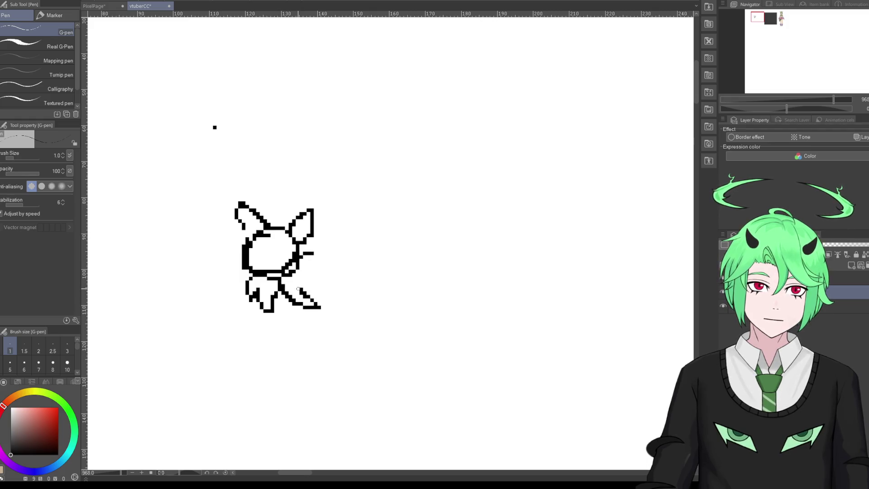
Step: Try a fanning tail, undo it with the legs, and draw one short leg from the bottom-left
mouse_move(289, 276)
mouse_down()
mouse_move(299, 291)
mouse_move(349, 282)
mouse_up()
drag(302, 262, 348, 277)
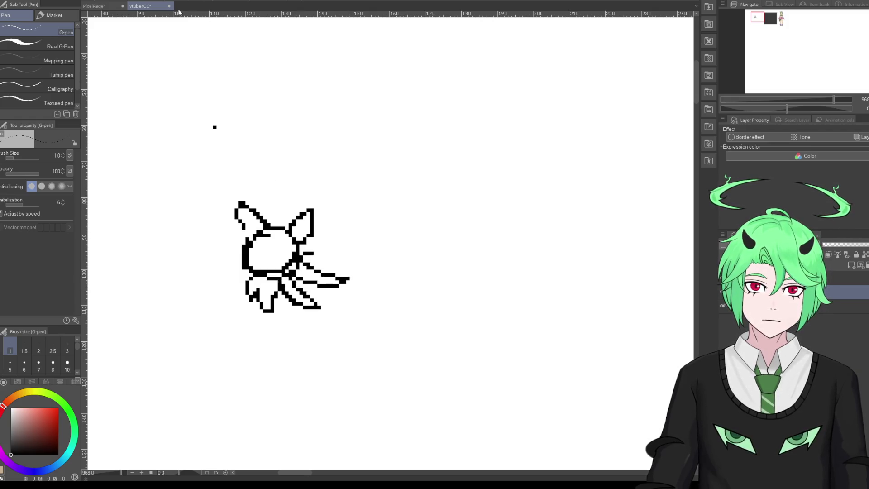
key(ctrl+z)
key(ctrl+z)
key(ctrl+z)
key(ctrl+z)
key(ctrl+z)
key(ctrl+z)
key(ctrl+z)
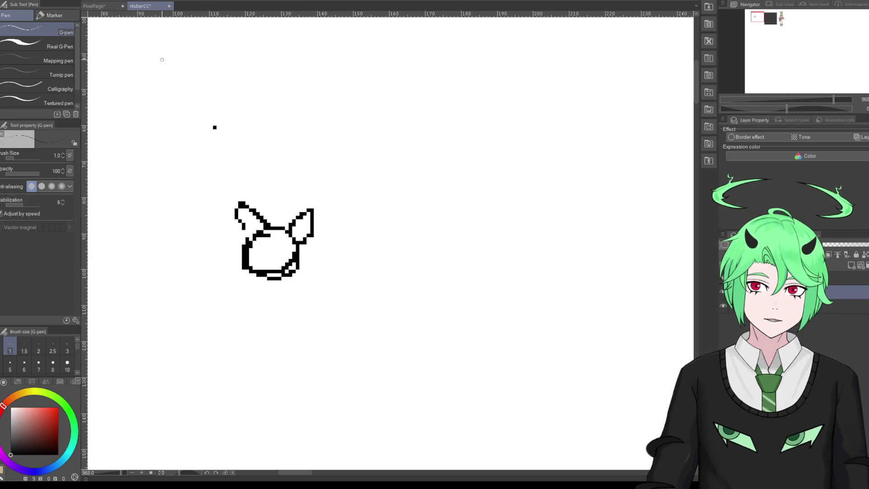
mouse_move(255, 277)
mouse_down()
mouse_move(250, 297)
mouse_move(258, 282)
mouse_up()
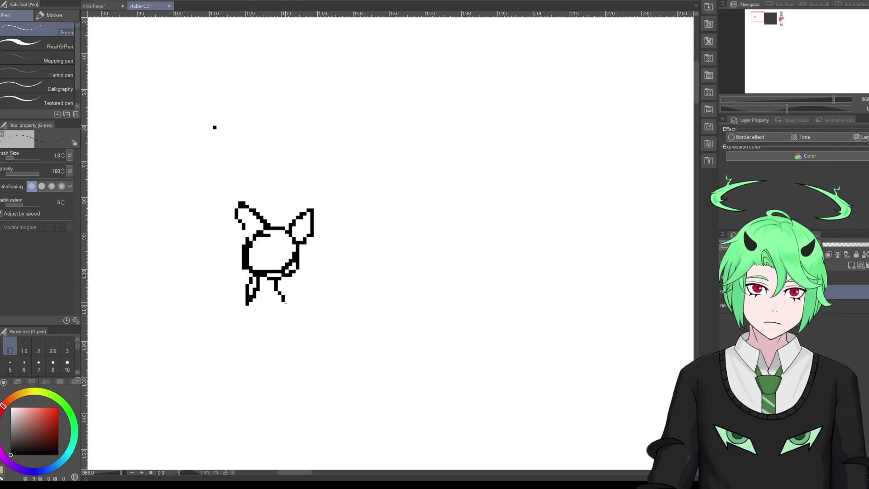
scroll(303, 279, down, 1)
scroll(303, 279, down, 3)
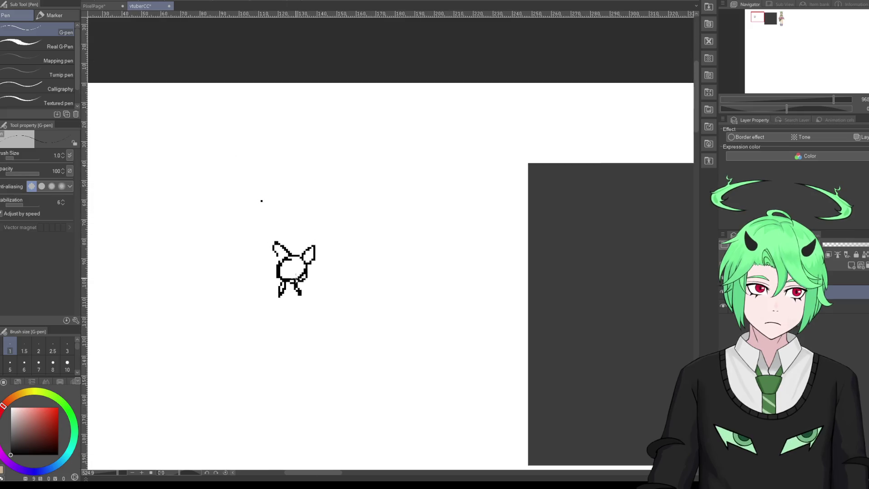
scroll(303, 279, down, 3)
scroll(294, 274, down, 1)
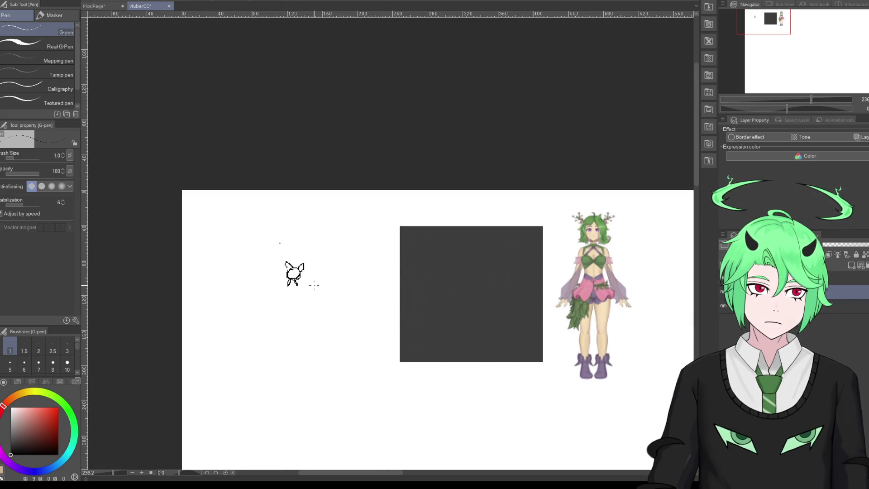
scroll(314, 285, up, 1)
scroll(314, 286, up, 1)
scroll(314, 288, down, 1)
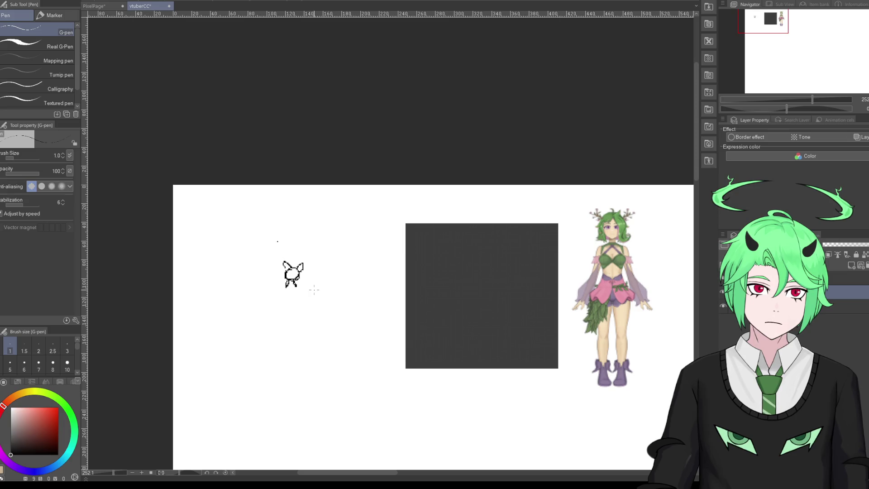
scroll(314, 290, up, 1)
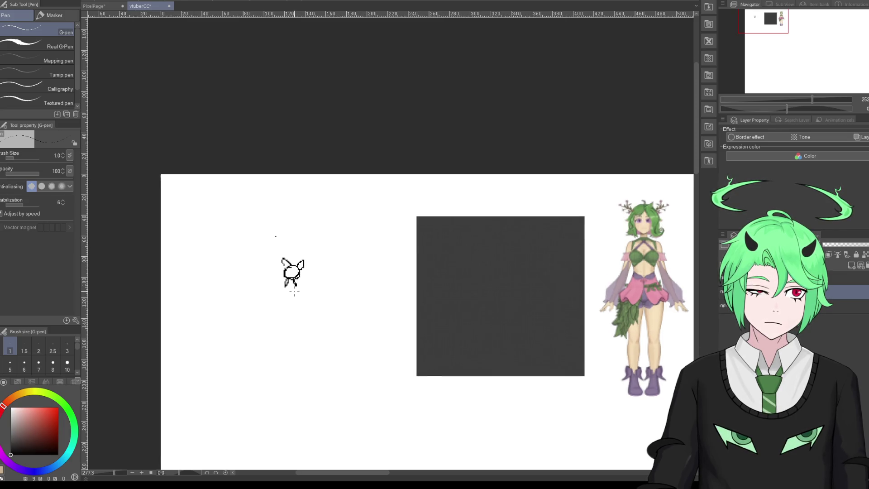
scroll(315, 291, up, 1)
scroll(316, 293, up, 2)
scroll(318, 296, down, 2)
scroll(322, 297, down, 1)
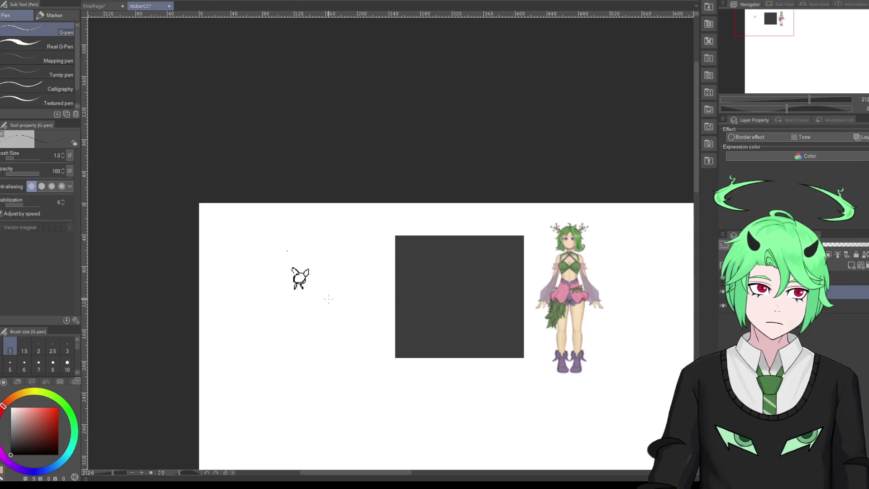
scroll(328, 299, up, 1)
scroll(317, 295, up, 1)
scroll(313, 293, up, 2)
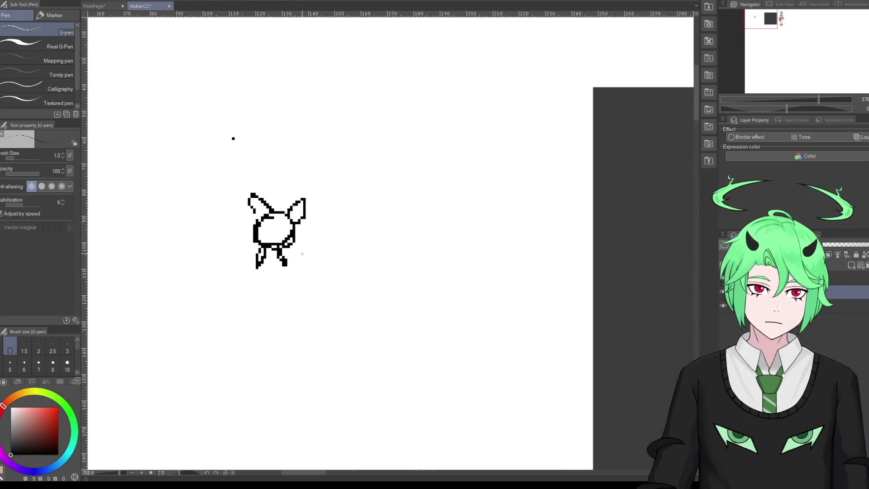
scroll(307, 292, up, 1)
scroll(303, 291, up, 1)
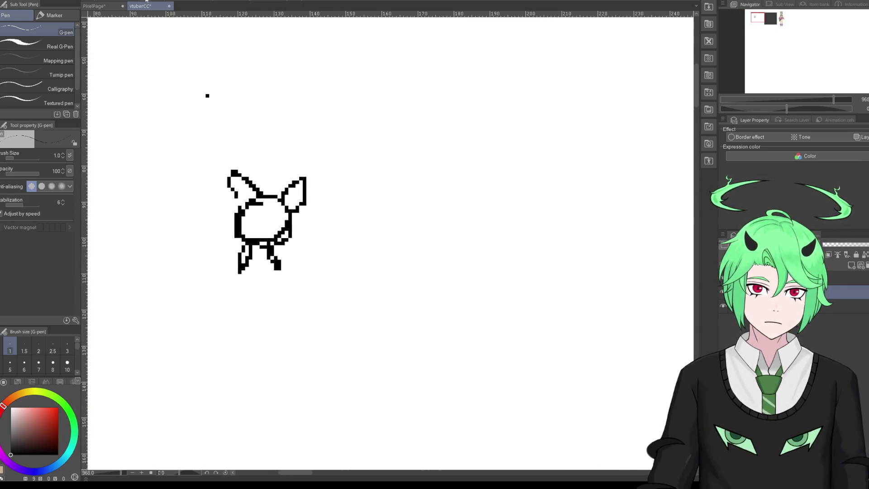
Step: Undo the legs, then extend the body's bottom edge and draw a sloping back line
key(ctrl+z)
key(ctrl+z)
key(ctrl+z)
key(ctrl+z)
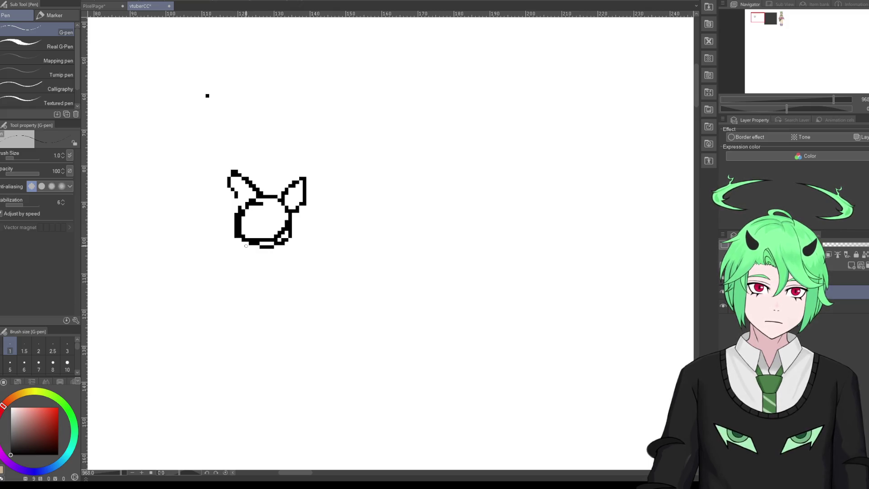
mouse_move(256, 246)
mouse_down()
mouse_move(247, 247)
mouse_move(251, 256)
mouse_move(276, 262)
mouse_move(260, 249)
mouse_up()
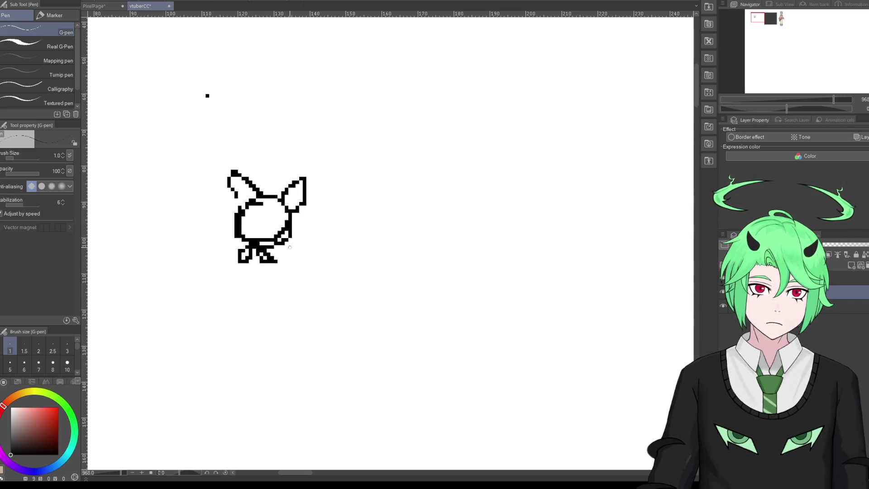
drag(291, 219, 311, 250)
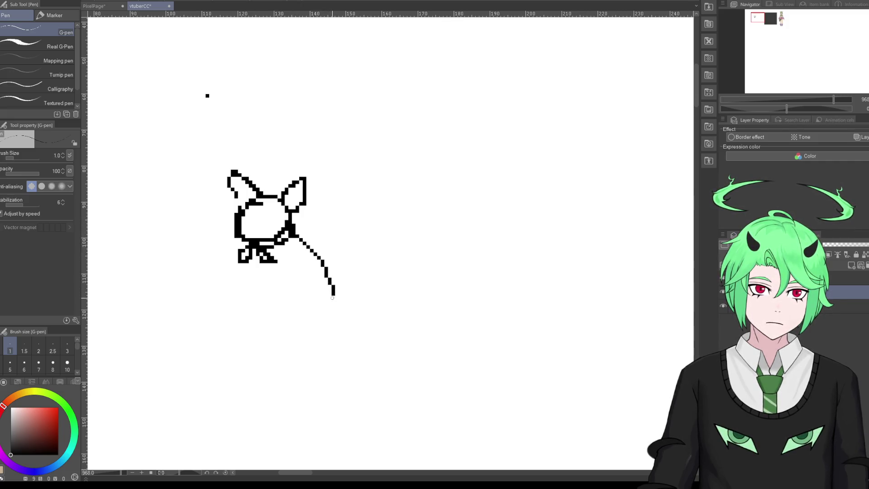
Step: Draw the seated front legs ending in small feet, plus an inner leg from the chest
mouse_move(262, 265)
mouse_down()
mouse_move(264, 302)
mouse_move(316, 309)
mouse_up()
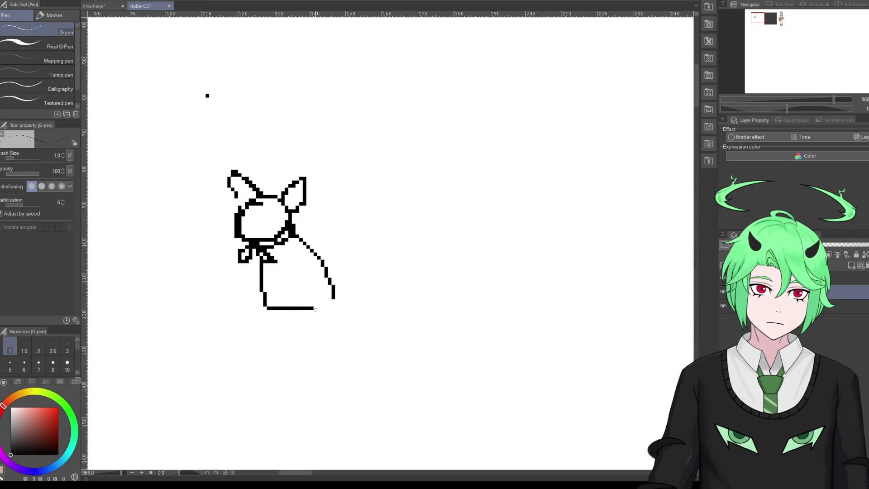
drag(259, 265, 263, 314)
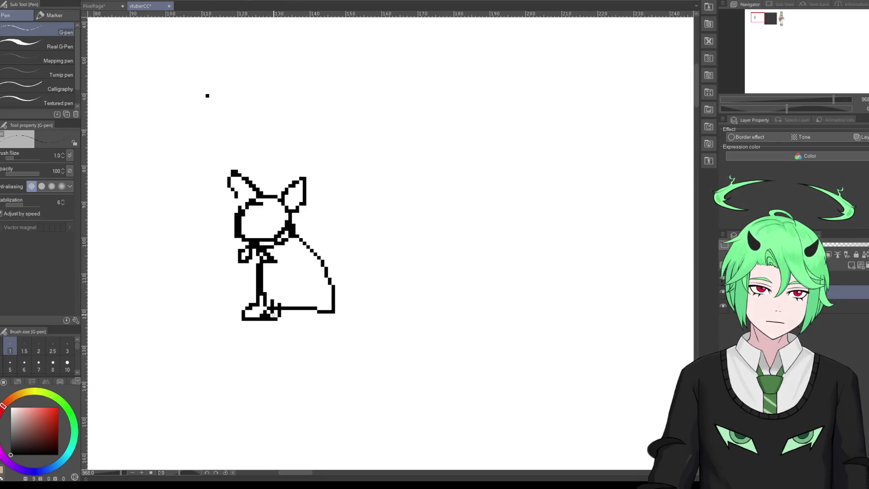
mouse_move(281, 254)
mouse_down()
mouse_move(295, 312)
mouse_move(310, 306)
mouse_up()
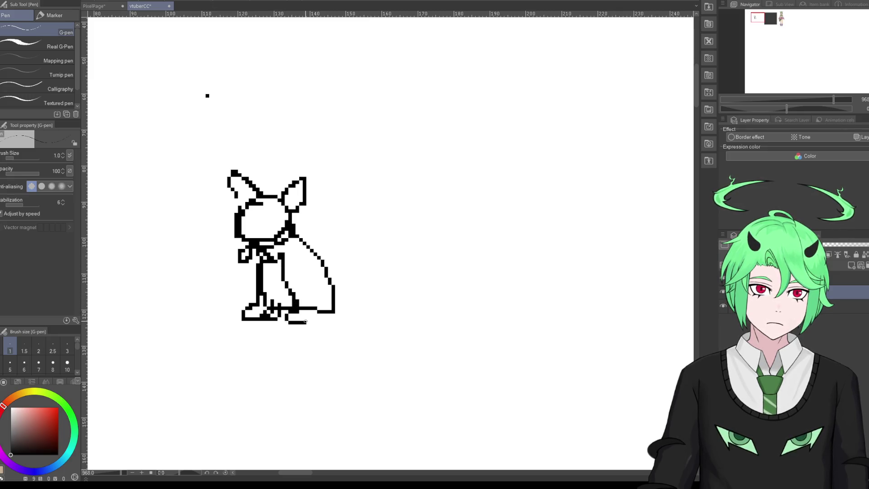
scroll(274, 279, down, 3)
scroll(256, 267, down, 2)
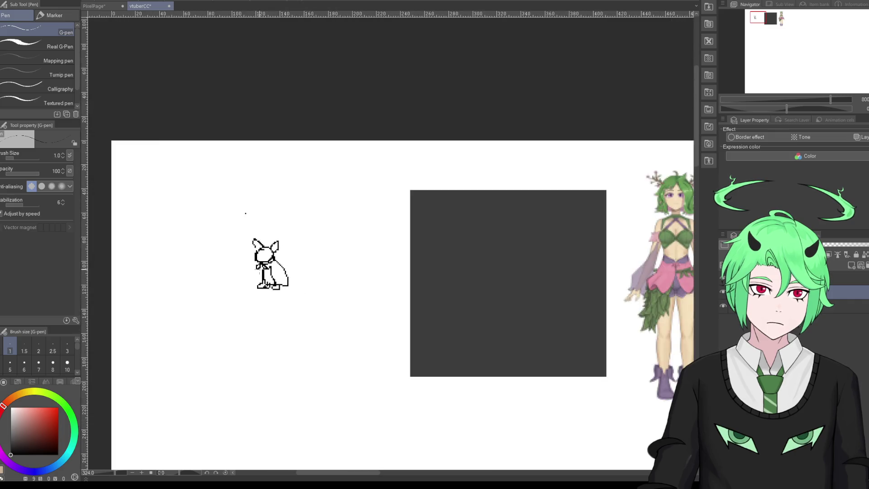
Step: Zoom in and complete the back outline with the creature's hind foot
scroll(256, 267, down, 1)
scroll(429, 289, up, 1)
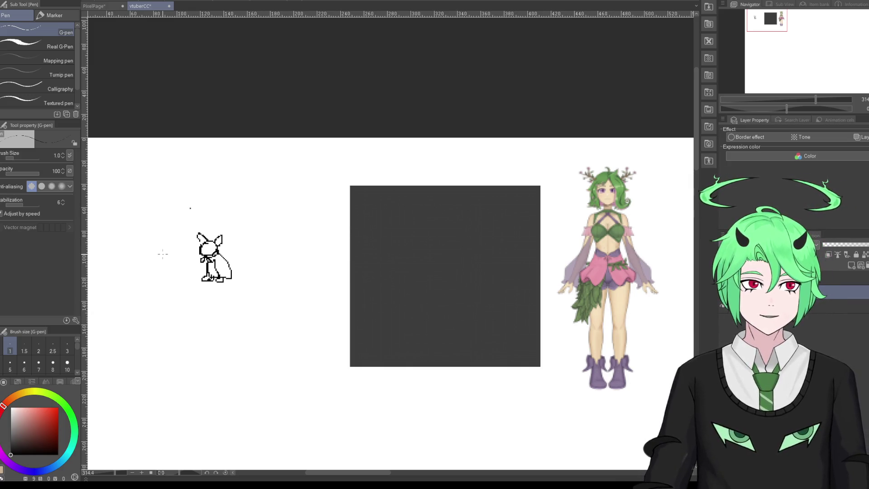
scroll(218, 261, up, 1)
scroll(217, 262, up, 2)
scroll(217, 261, up, 2)
scroll(217, 261, up, 1)
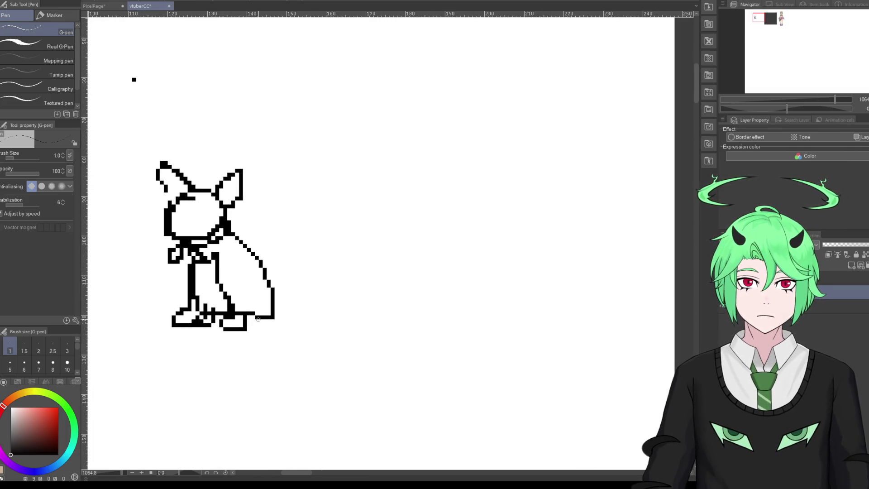
mouse_move(268, 285)
mouse_down()
mouse_move(272, 300)
mouse_move(257, 317)
mouse_move(243, 317)
mouse_move(273, 328)
mouse_up()
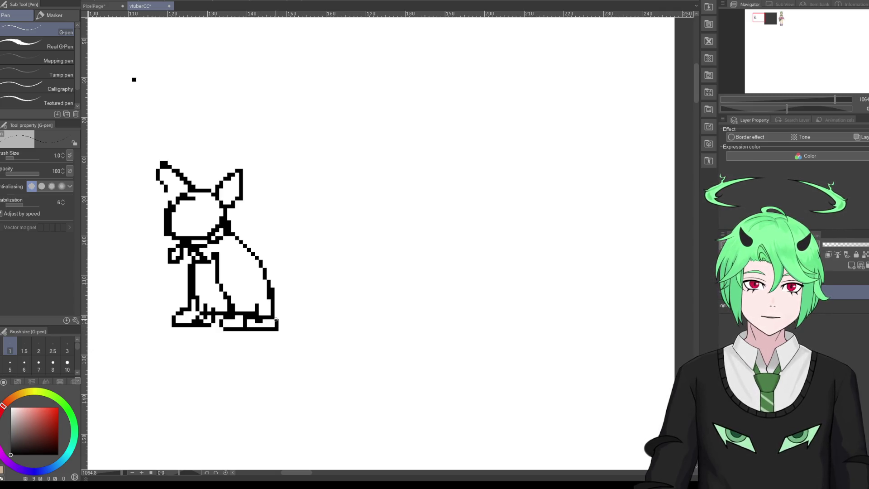
Step: Draw a bushy, multi-pointed tail rising from the creature's back
scroll(271, 308, down, 2)
scroll(263, 298, down, 2)
scroll(249, 285, down, 2)
scroll(240, 277, down, 1)
scroll(240, 277, up, 2)
scroll(226, 274, up, 2)
scroll(213, 271, up, 2)
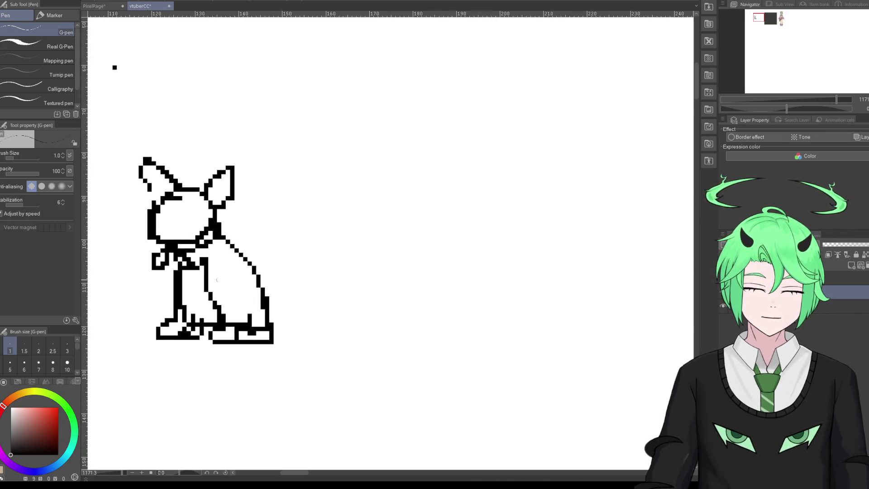
mouse_move(256, 282)
mouse_down()
mouse_move(275, 256)
mouse_move(270, 290)
mouse_move(284, 308)
mouse_move(294, 265)
mouse_move(276, 275)
mouse_move(302, 232)
mouse_move(293, 273)
mouse_move(342, 280)
mouse_move(305, 273)
mouse_move(324, 314)
mouse_move(302, 277)
mouse_up()
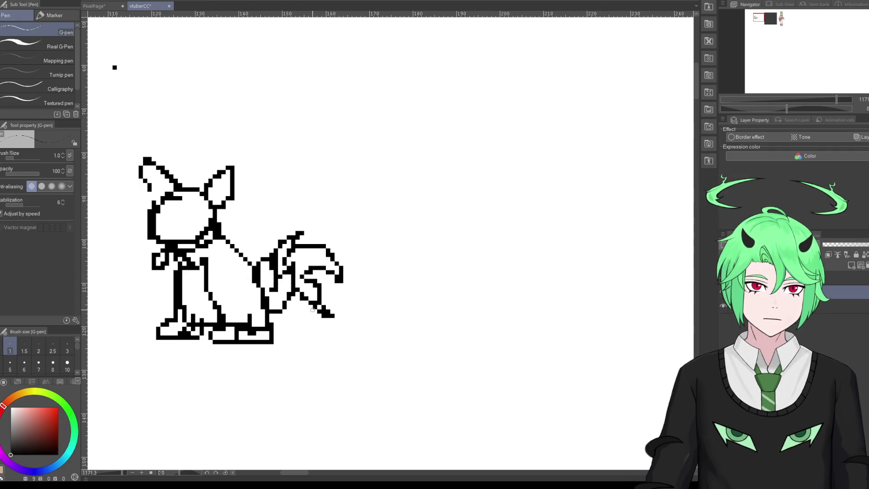
scroll(325, 340, down, 3)
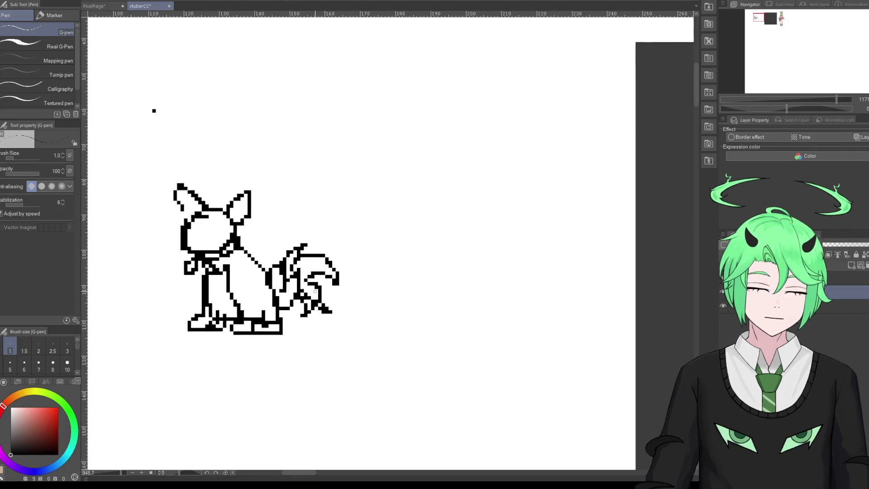
scroll(201, 204, down, 5)
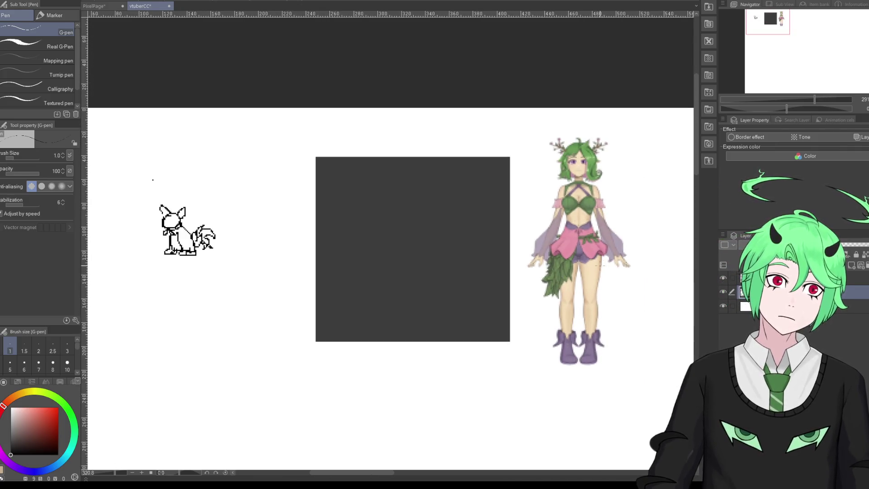
scroll(574, 266, up, 3)
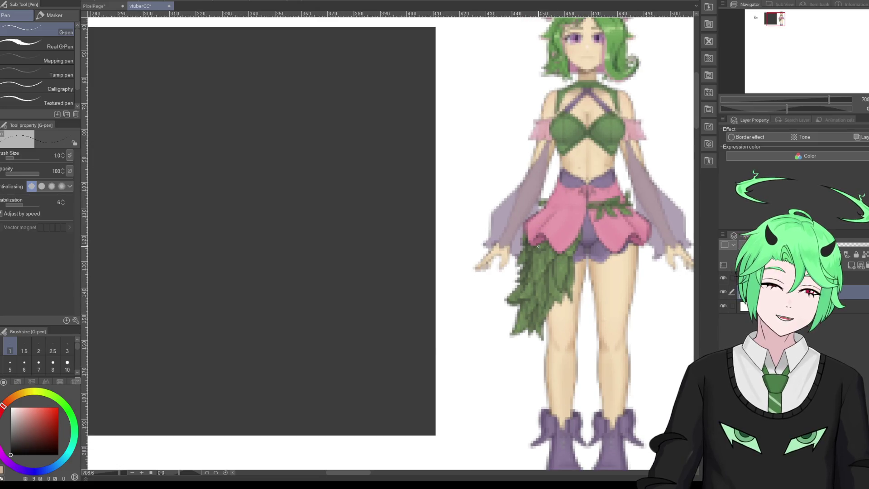
scroll(593, 264, down, 1)
scroll(593, 264, down, 4)
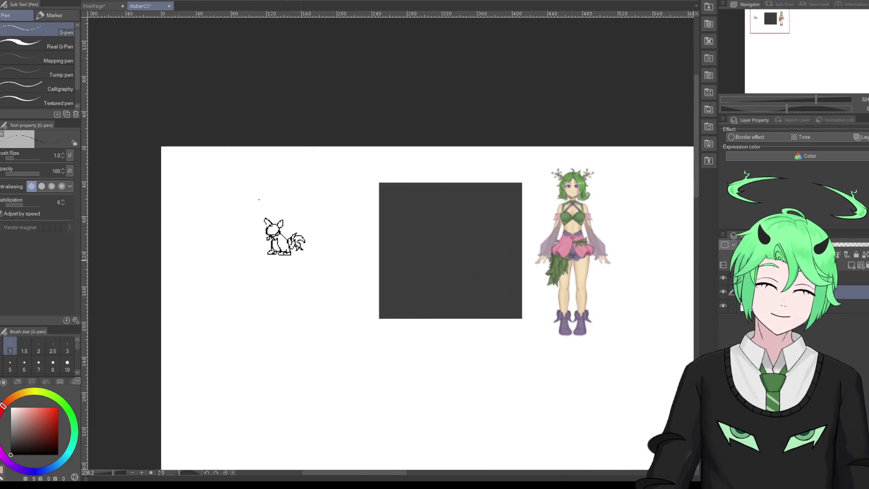
scroll(309, 227, up, 1)
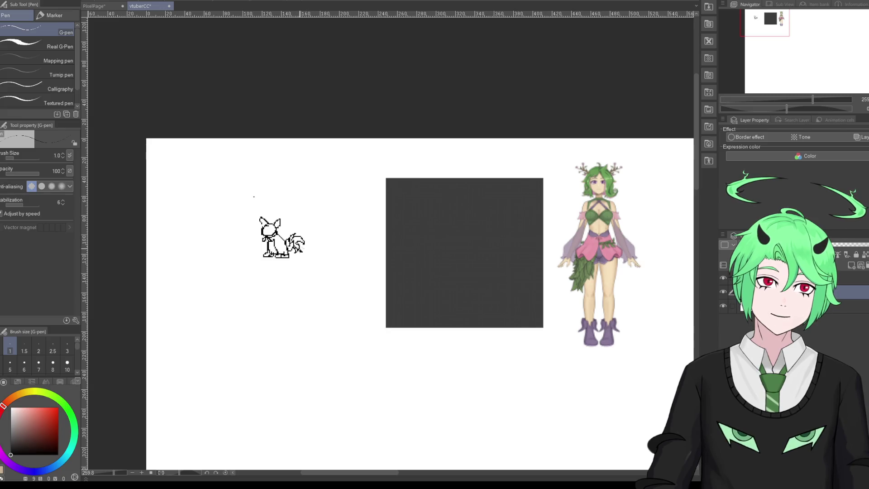
scroll(254, 243, up, 3)
scroll(256, 246, up, 5)
scroll(259, 258, up, 6)
scroll(263, 270, up, 2)
scroll(263, 271, down, 6)
scroll(247, 276, up, 2)
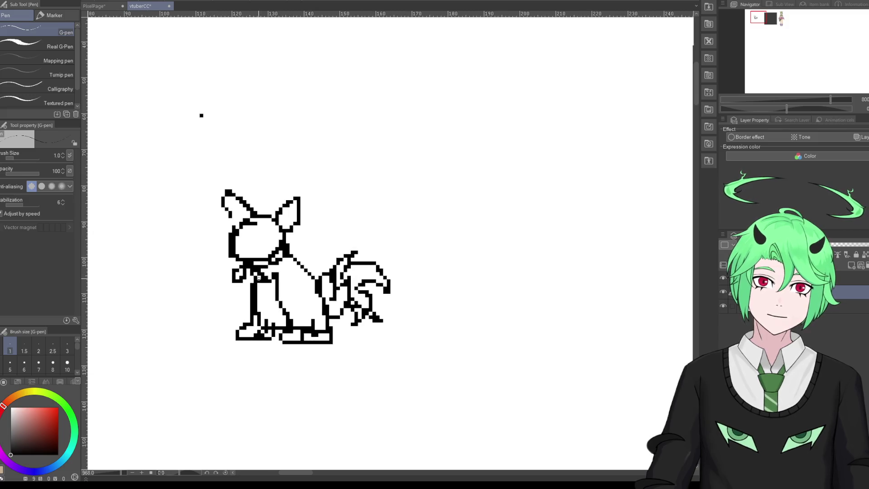
scroll(247, 276, down, 2)
scroll(271, 262, down, 4)
scroll(317, 249, down, 6)
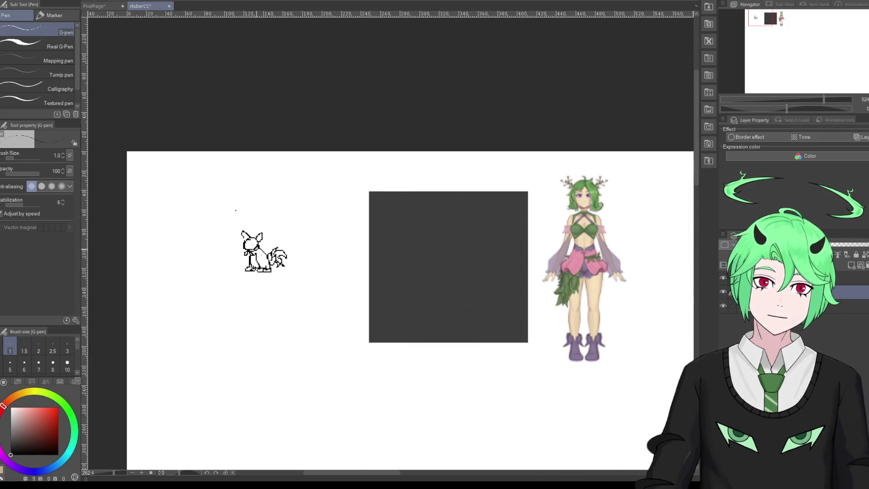
scroll(360, 240, up, 2)
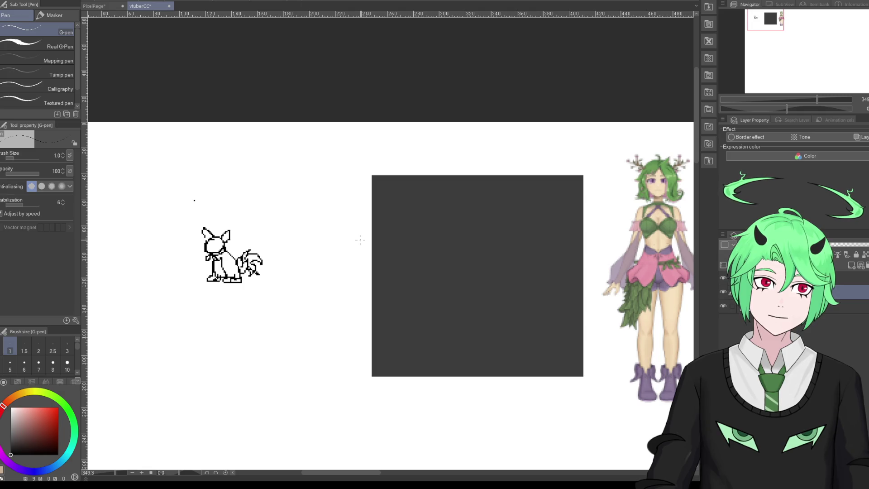
scroll(207, 223, up, 1)
scroll(206, 223, up, 3)
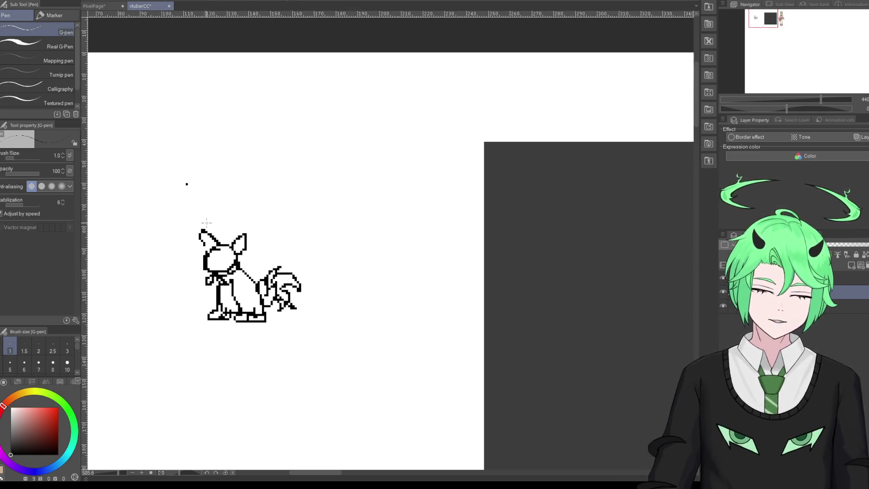
scroll(206, 223, up, 2)
scroll(207, 222, up, 3)
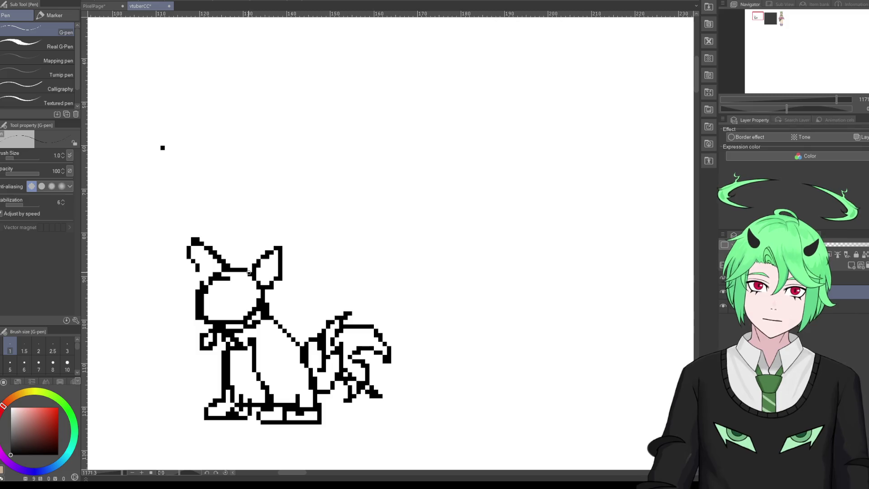
drag(240, 254, 284, 239)
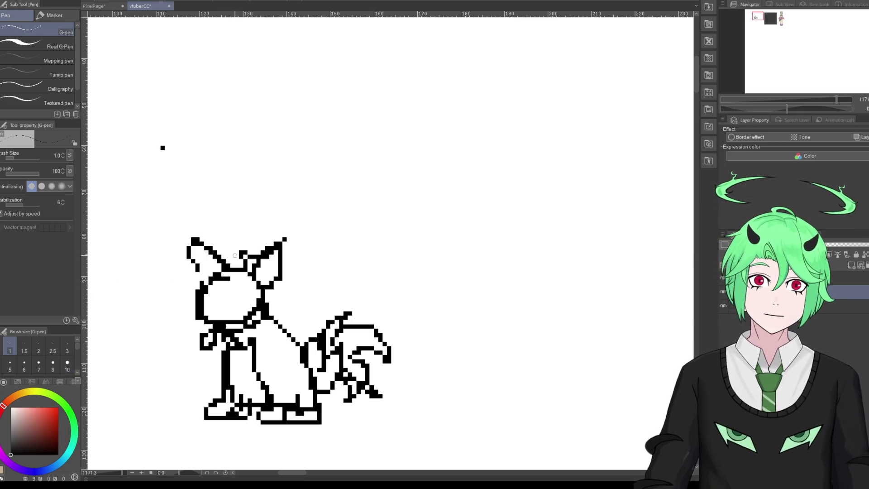
drag(281, 249, 302, 239)
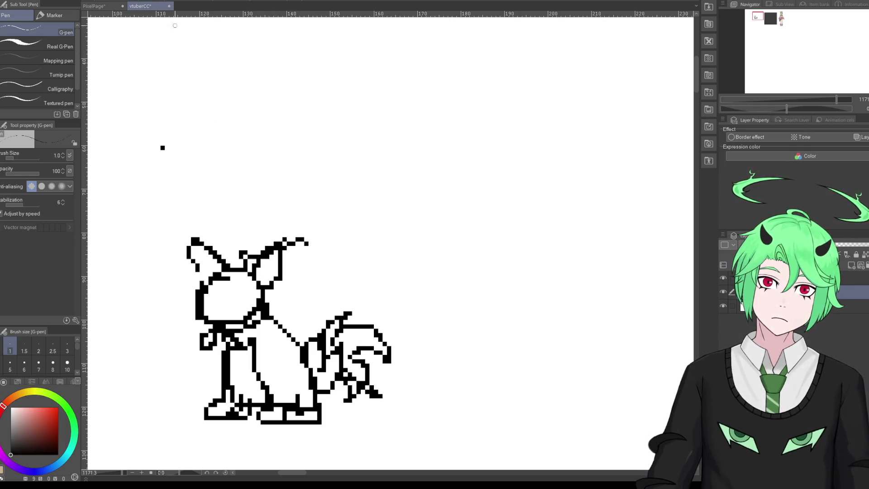
key(ctrl+z)
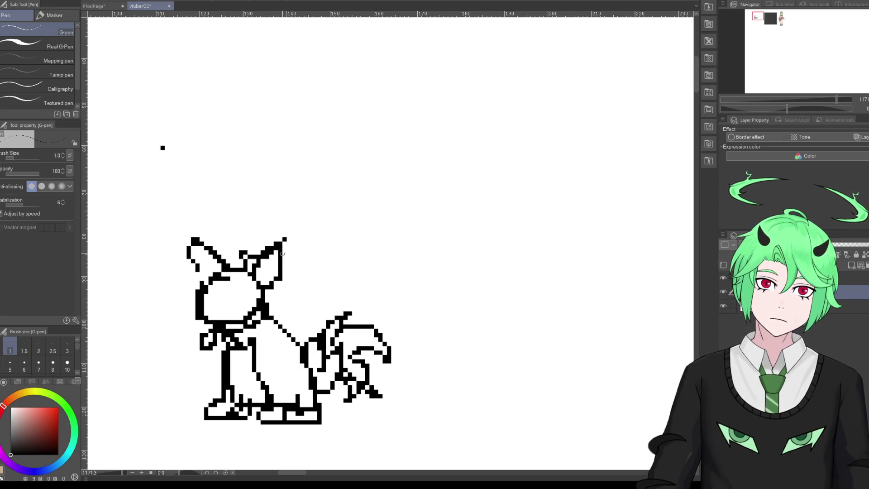
mouse_move(288, 248)
mouse_down()
mouse_move(302, 236)
mouse_move(322, 247)
mouse_move(328, 226)
mouse_move(304, 236)
mouse_up()
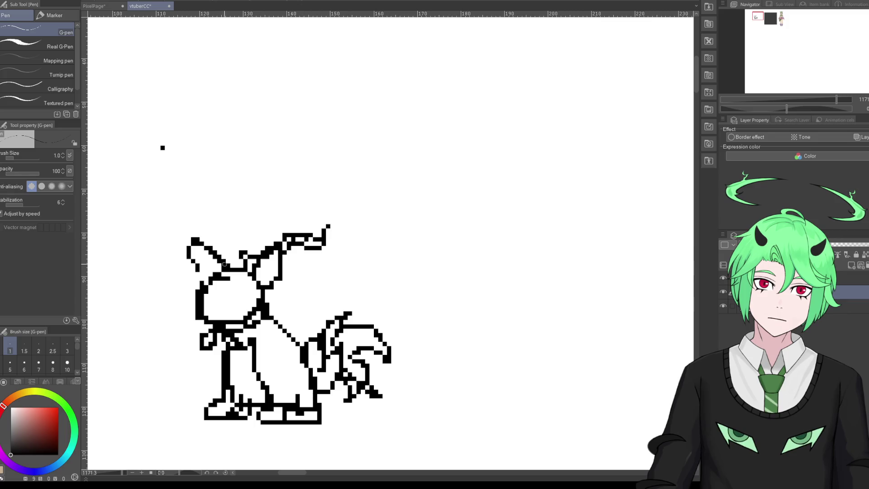
mouse_move(227, 266)
mouse_down()
mouse_move(237, 225)
mouse_move(247, 255)
mouse_up()
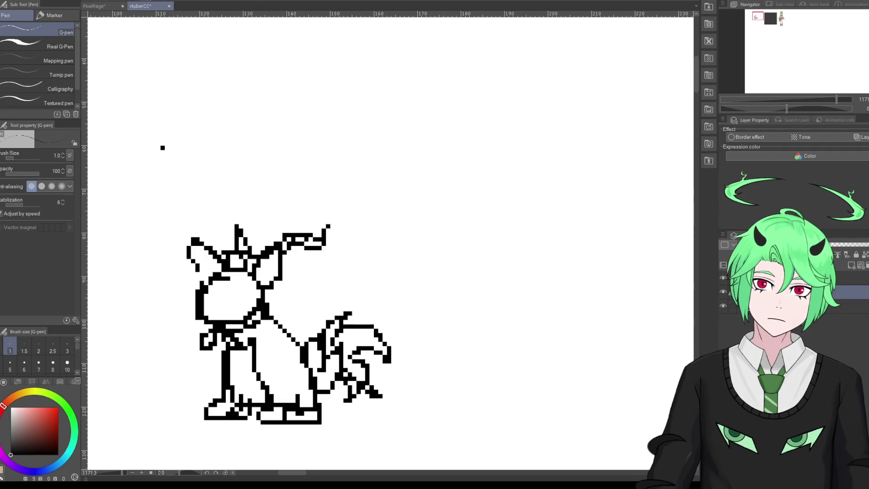
key(ctrl+z)
key(ctrl+z)
key(ctrl+z)
key(ctrl+z)
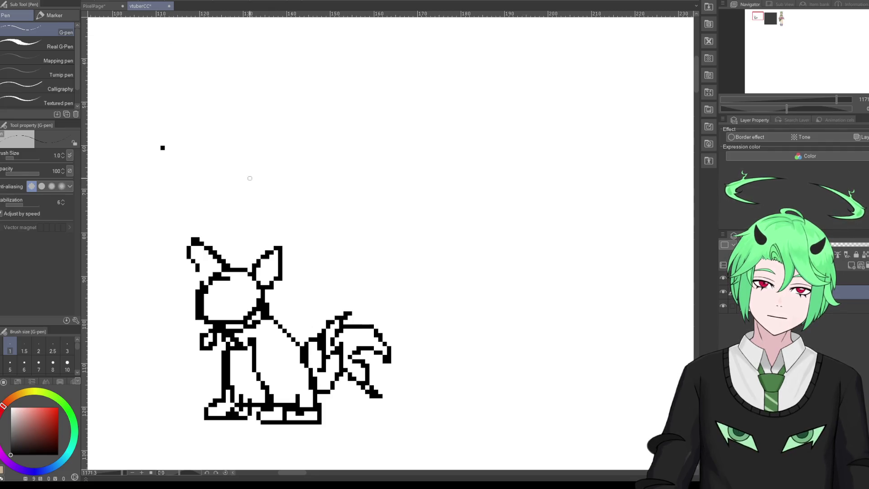
Step: Zoom in and draw a branching antler rising from the right ear
scroll(244, 258, down, 2)
scroll(229, 272, down, 1)
scroll(227, 236, down, 3)
scroll(225, 231, up, 1)
scroll(187, 242, up, 1)
scroll(195, 247, up, 1)
scroll(202, 254, up, 1)
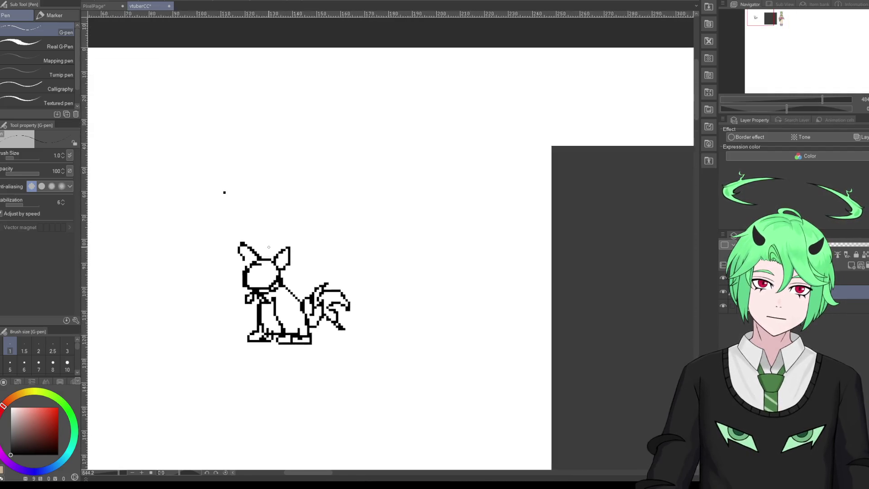
scroll(236, 258, up, 1)
scroll(274, 263, up, 2)
mouse_move(259, 268)
mouse_down()
mouse_move(281, 238)
mouse_move(308, 240)
mouse_move(284, 228)
mouse_up()
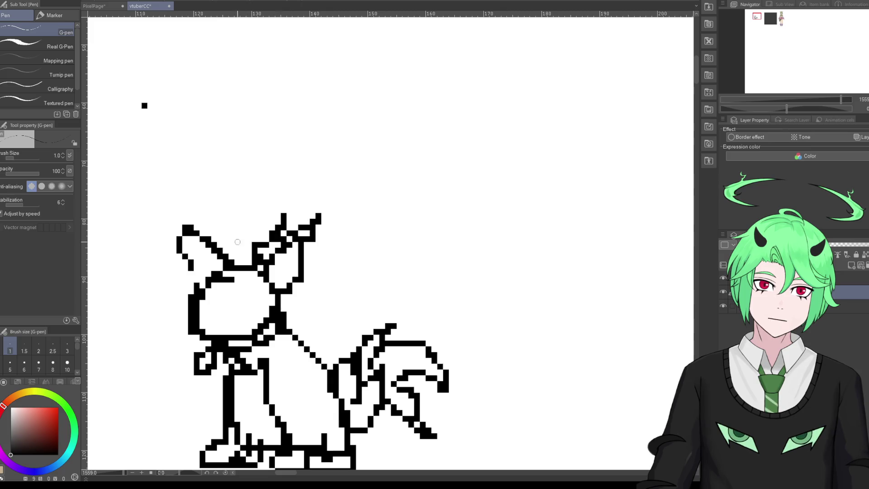
Step: Add a trimmed antler on the left ear, then dot in the eye and a short face mark
drag(225, 258, 237, 257)
drag(216, 226, 224, 226)
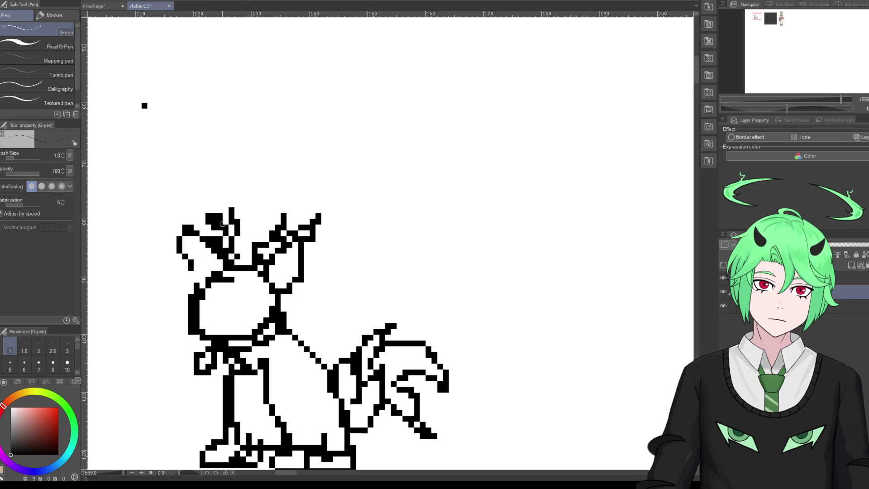
key(ctrl+z)
key(ctrl+minus)
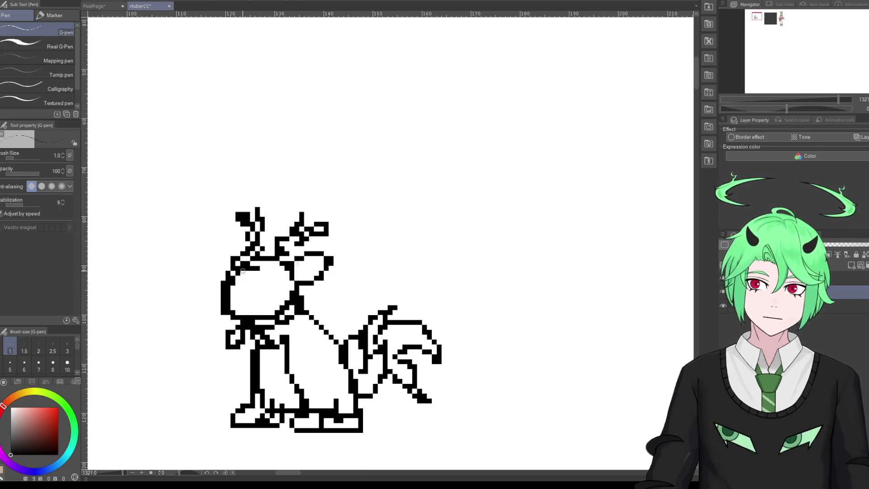
drag(247, 297, 252, 302)
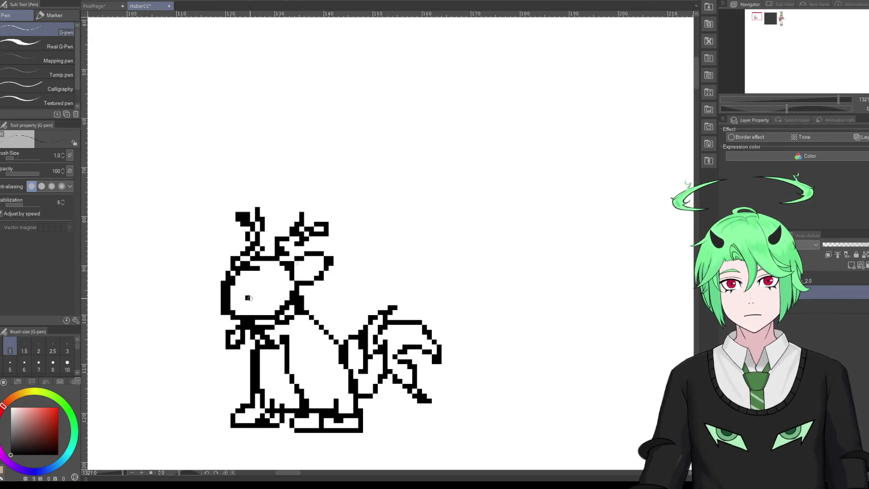
drag(267, 284, 272, 272)
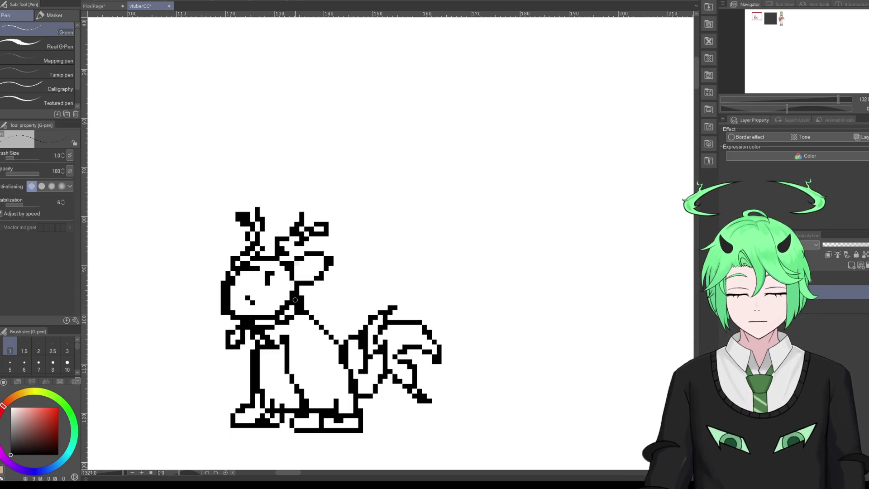
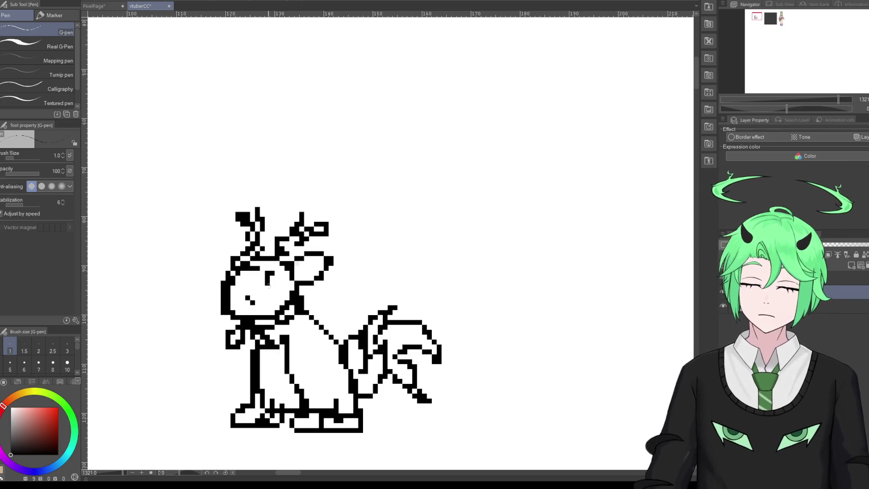
Step: Draw a small eye on the creature's head with the G-pen and enlarge it
key(e)
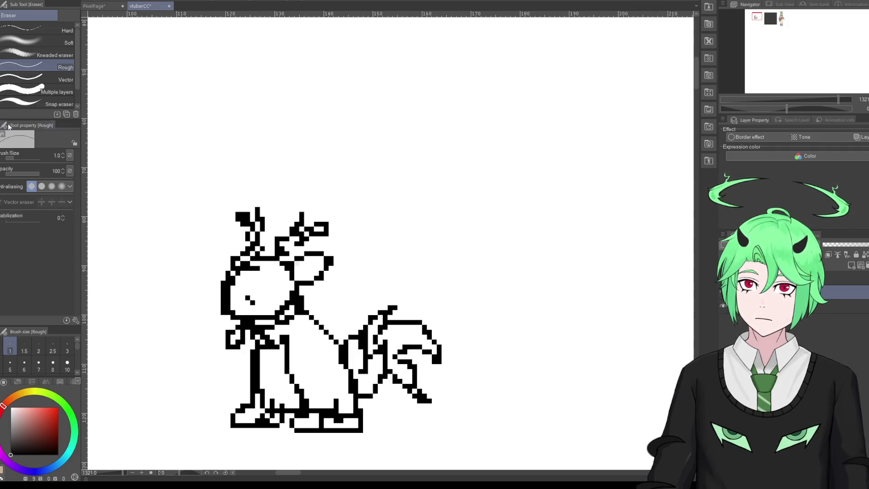
key(p)
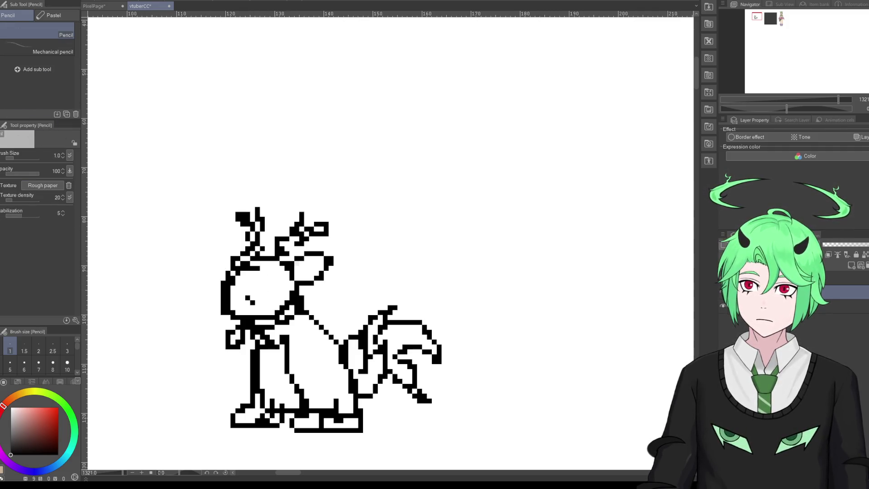
key(p)
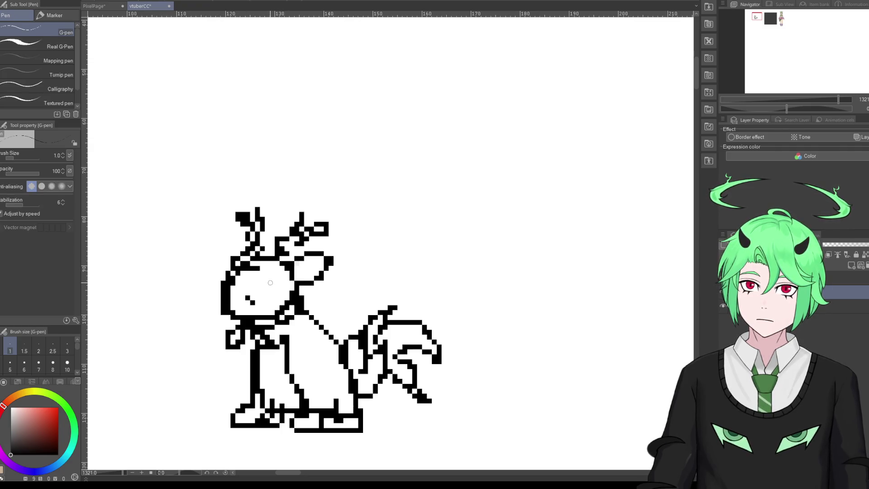
drag(273, 287, 277, 277)
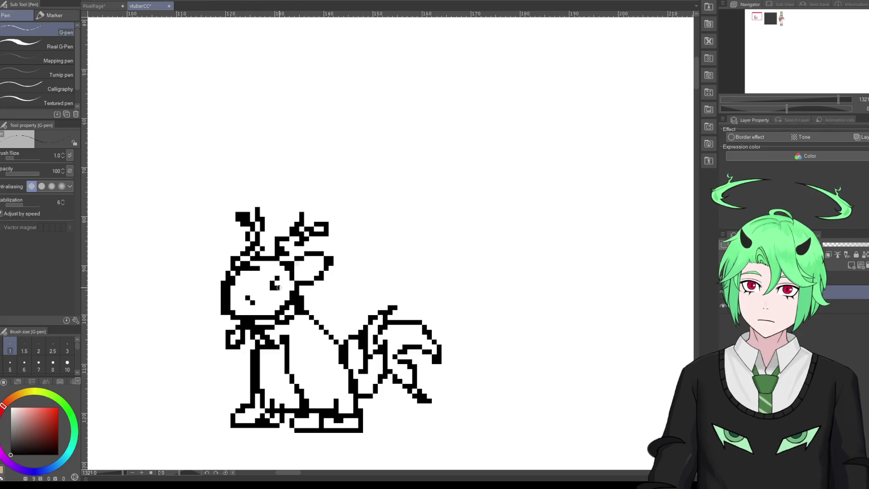
mouse_move(278, 288)
mouse_down()
mouse_move(282, 277)
mouse_move(247, 283)
mouse_up()
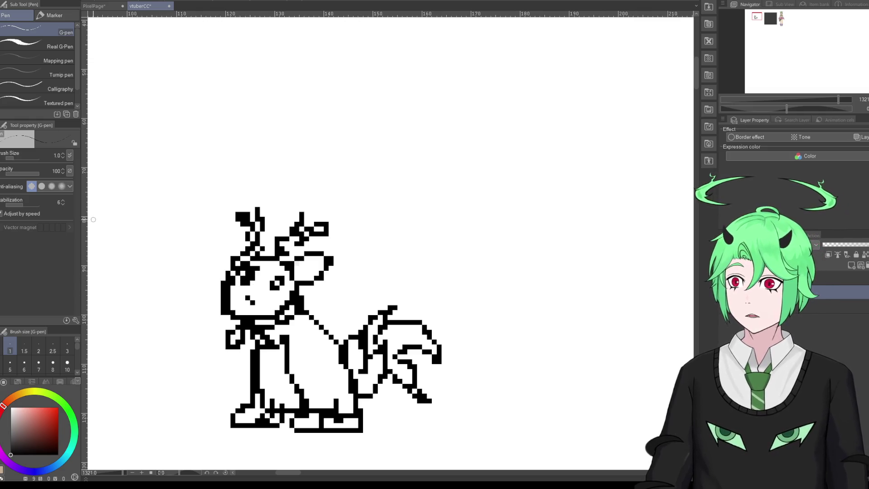
Step: Erase stray pixels around the left eye and head top-left, then add pixels near the eye
key(e)
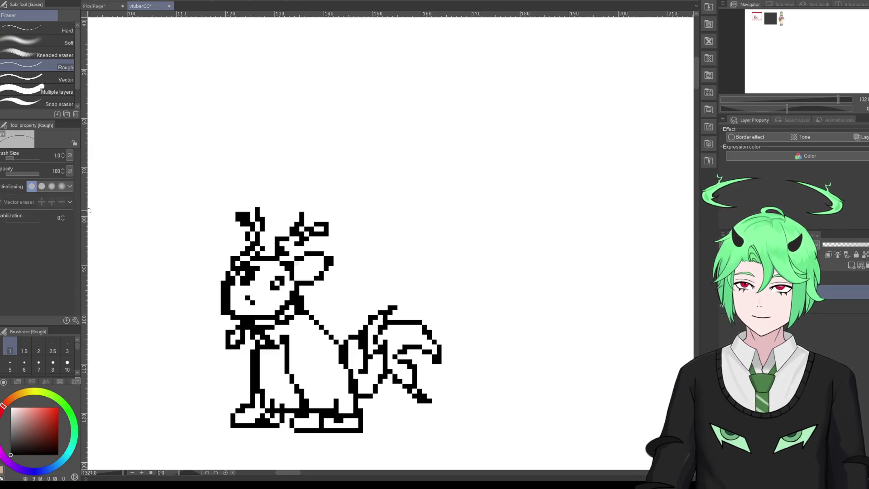
drag(243, 282, 253, 281)
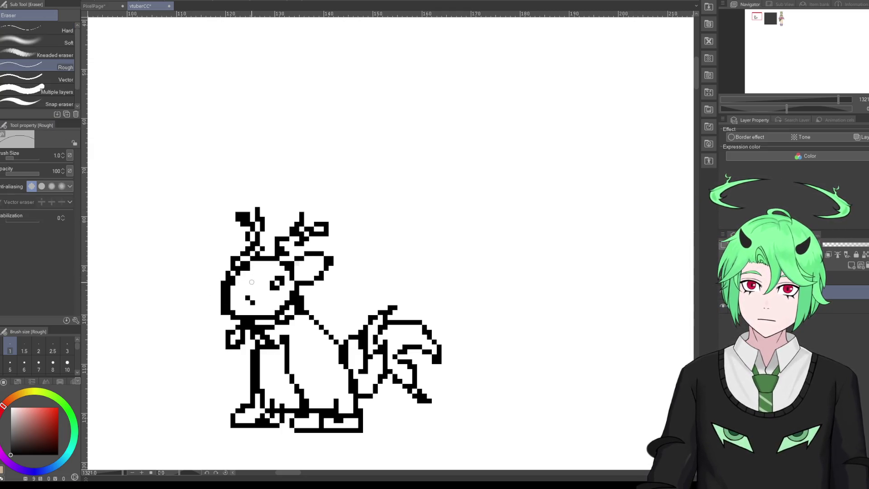
click(247, 267)
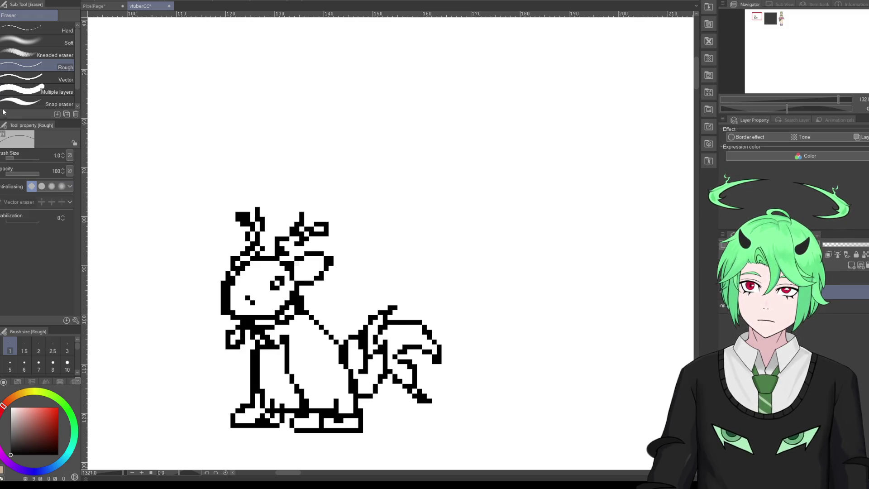
key(p)
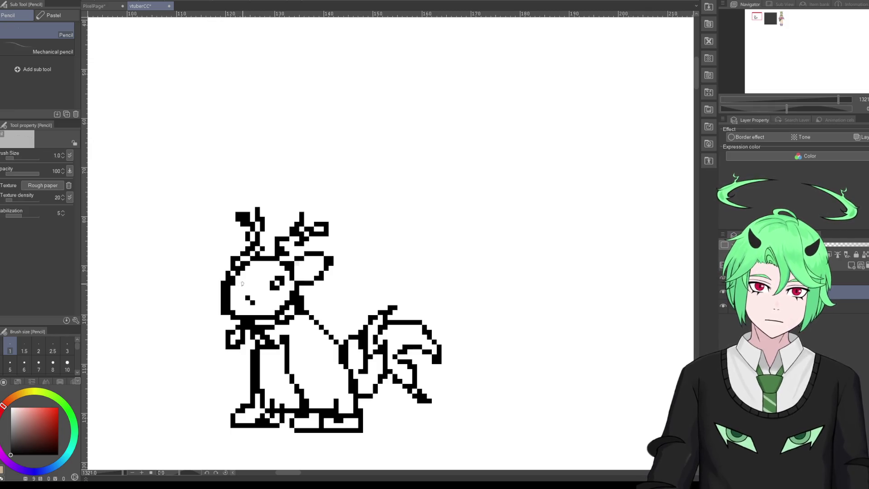
key(p)
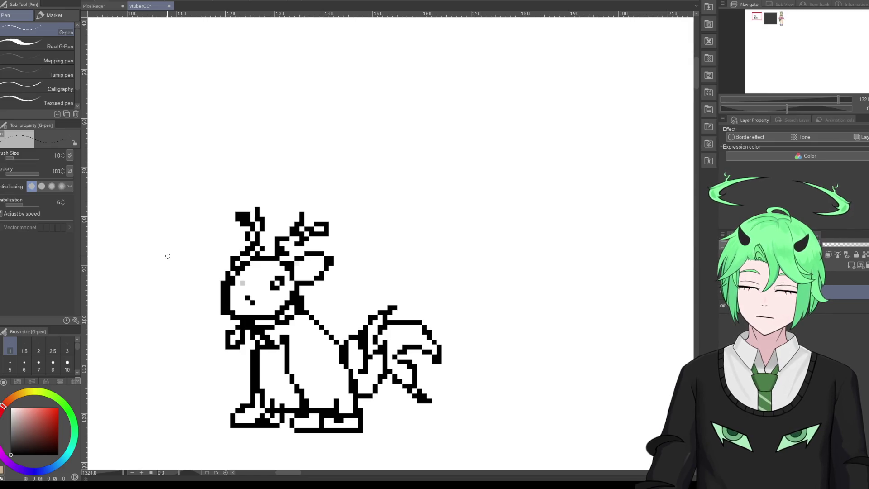
drag(242, 283, 248, 277)
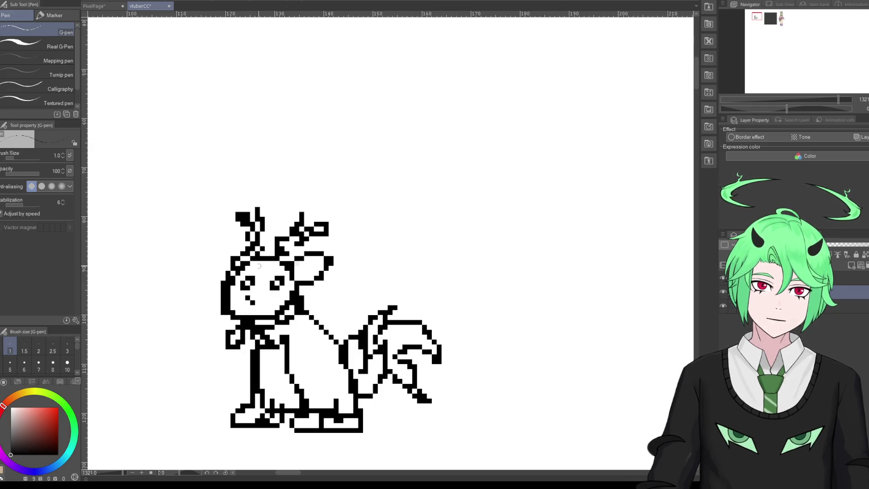
Step: Redraw the left eye as a taller bar and erase the small mouth pixels
key(e)
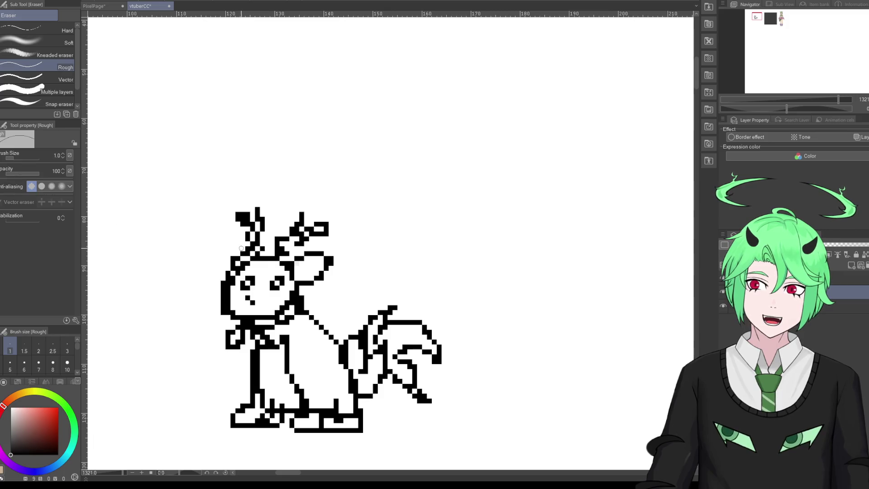
drag(243, 283, 250, 275)
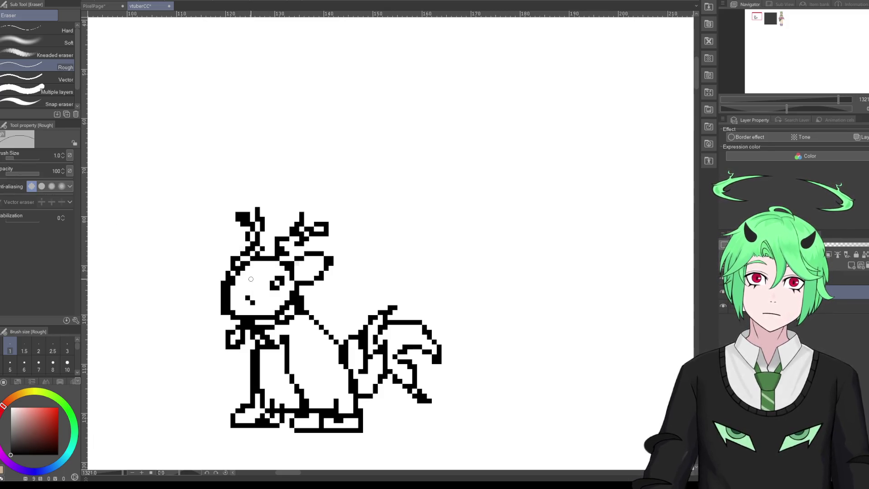
key(p)
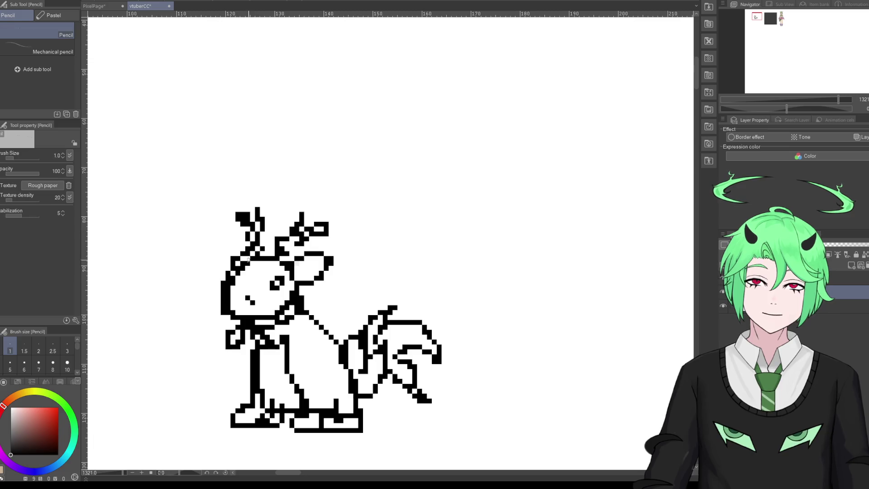
key(p)
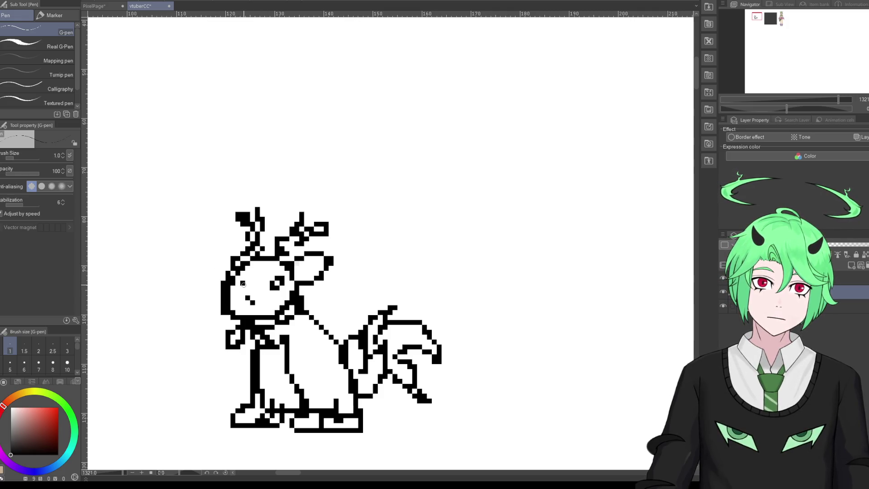
mouse_move(243, 284)
mouse_down()
mouse_move(252, 277)
mouse_move(244, 277)
mouse_up()
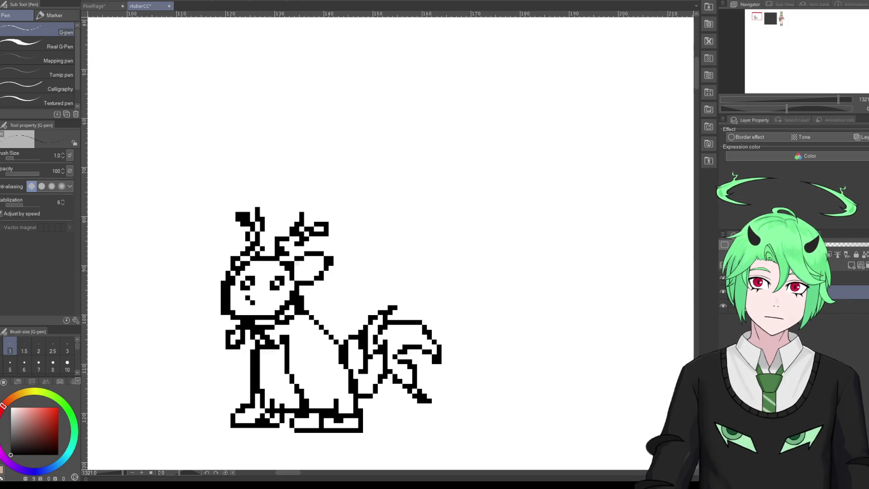
key(e)
drag(248, 298, 257, 307)
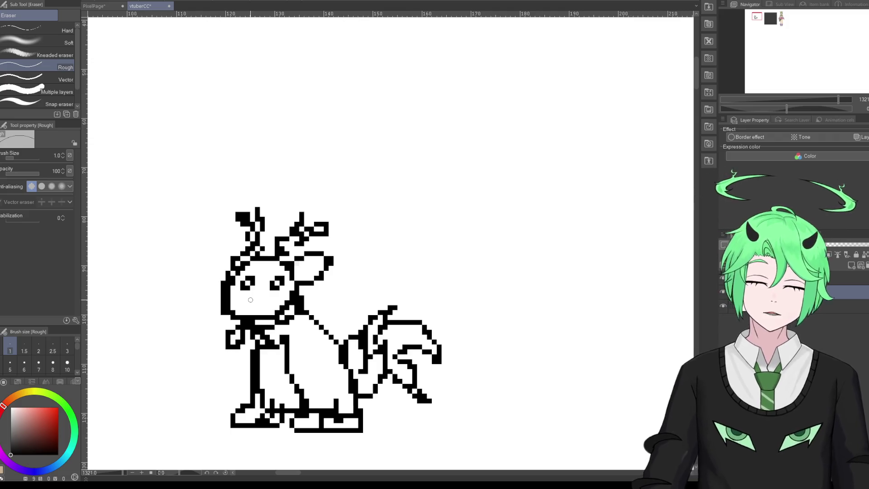
Step: Erase both eyes and the head's left outline, then draw a new left outline
scroll(223, 283, down, 1)
scroll(254, 281, up, 2)
drag(254, 281, 283, 289)
mouse_move(219, 287)
mouse_down()
mouse_move(222, 319)
mouse_move(229, 283)
mouse_up()
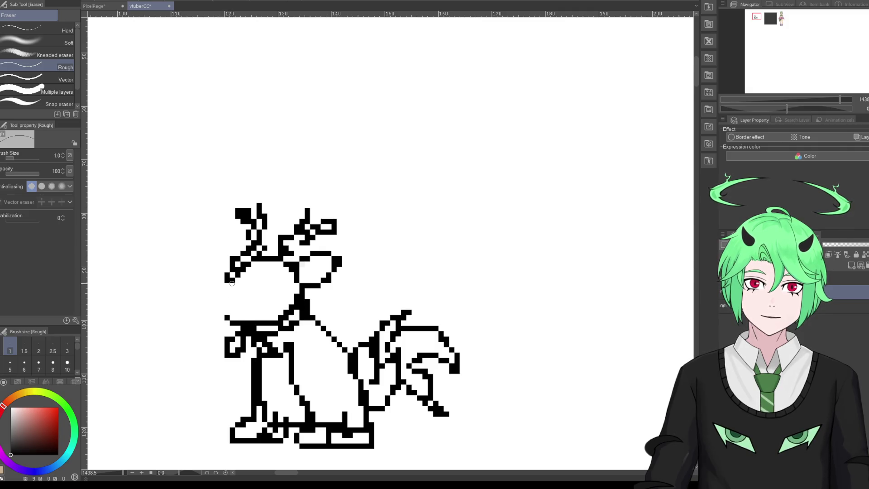
key(p)
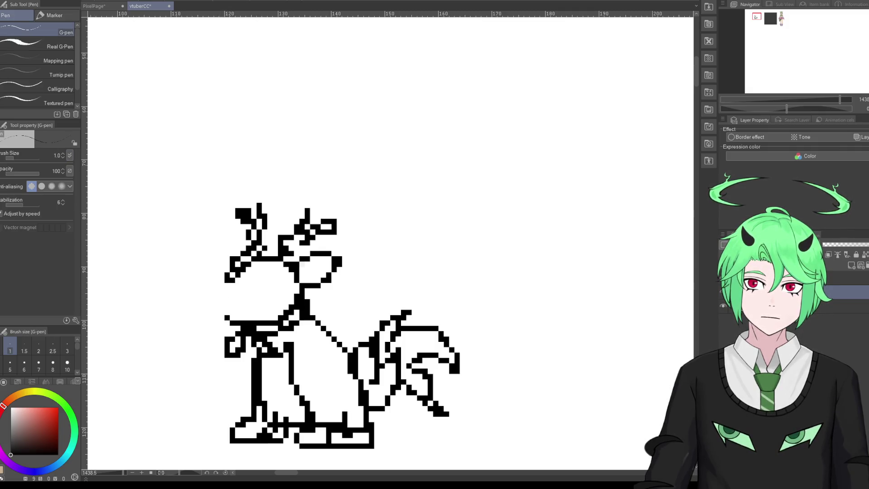
drag(235, 277, 229, 316)
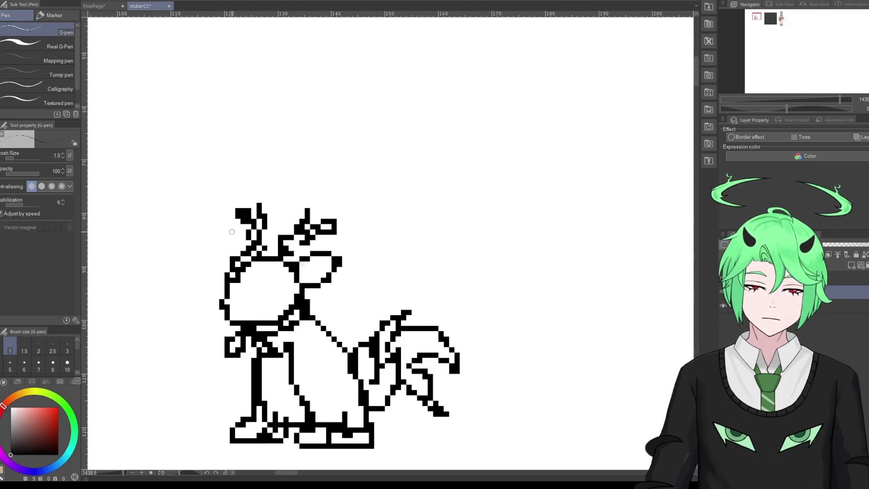
scroll(92, 291, down, 2)
scroll(93, 291, up, 2)
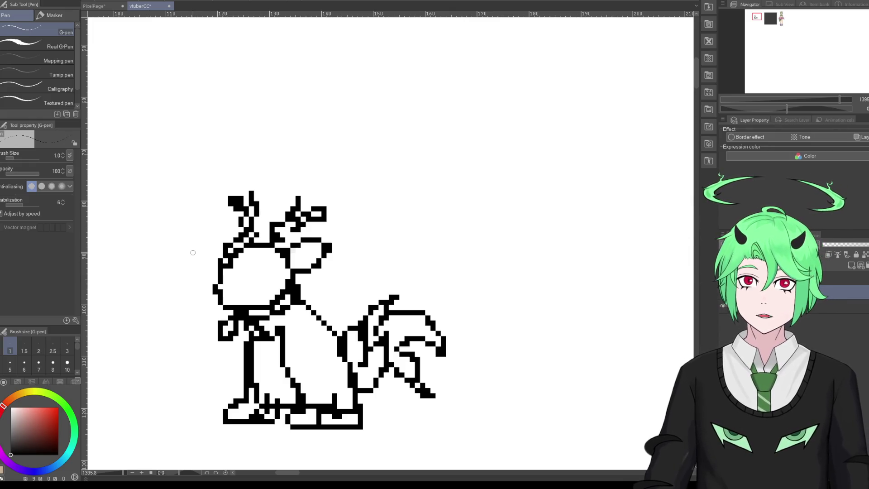
Step: Draw a new eye and a mouth dot, and thicken the head's left outline
mouse_move(257, 281)
mouse_down()
mouse_move(263, 271)
mouse_move(250, 282)
mouse_up()
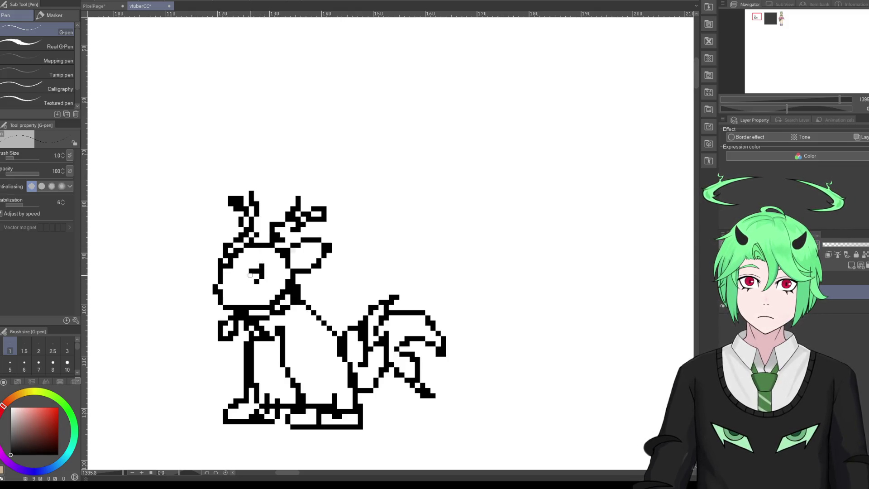
click(230, 295)
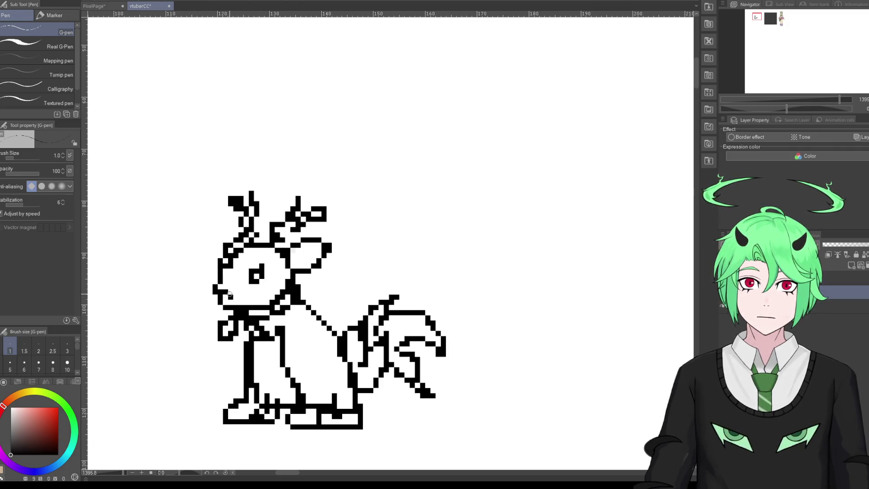
click(231, 292)
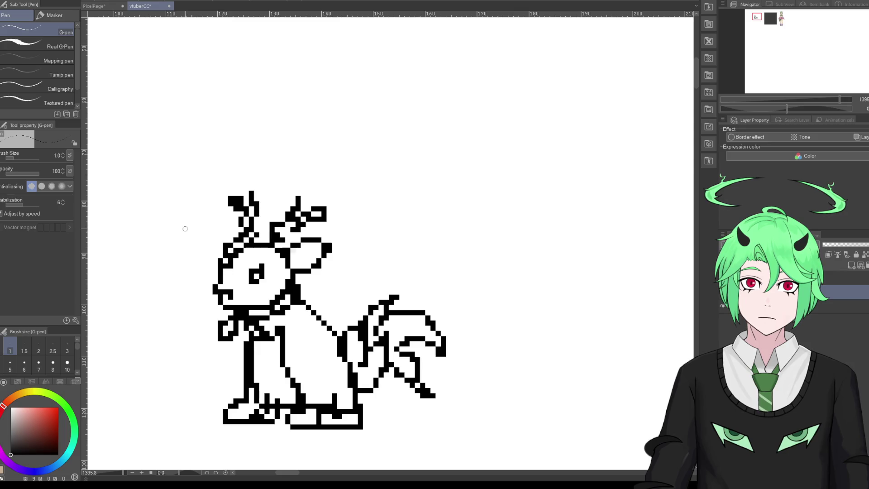
key(e)
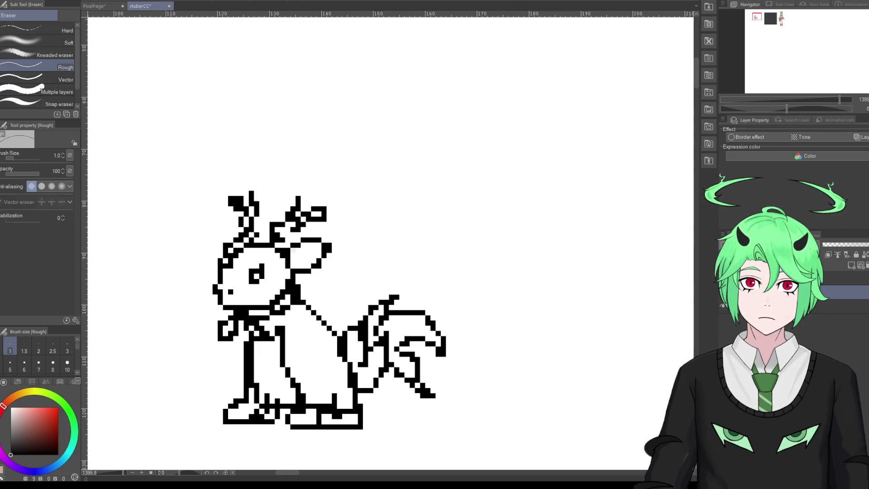
key(p)
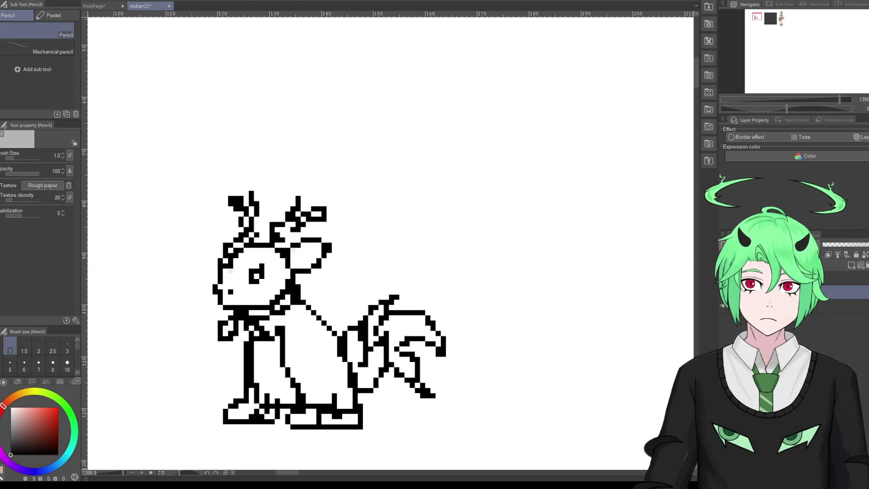
key(p)
drag(226, 271, 231, 265)
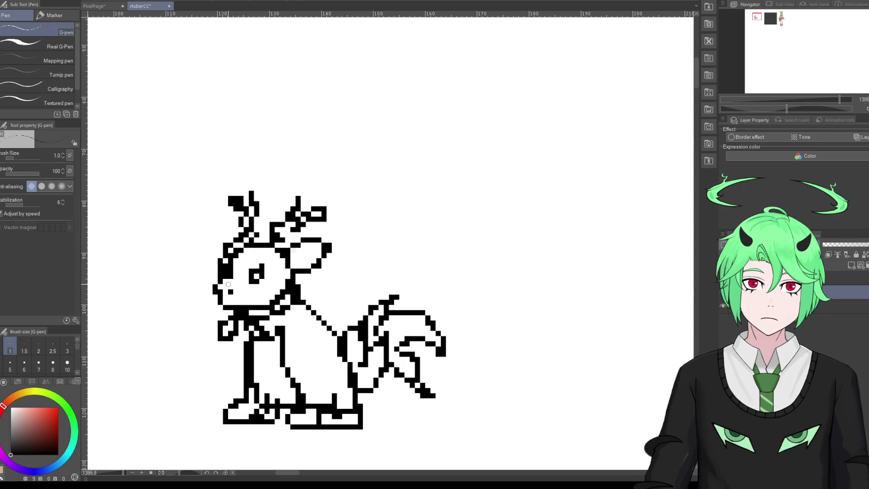
key(e)
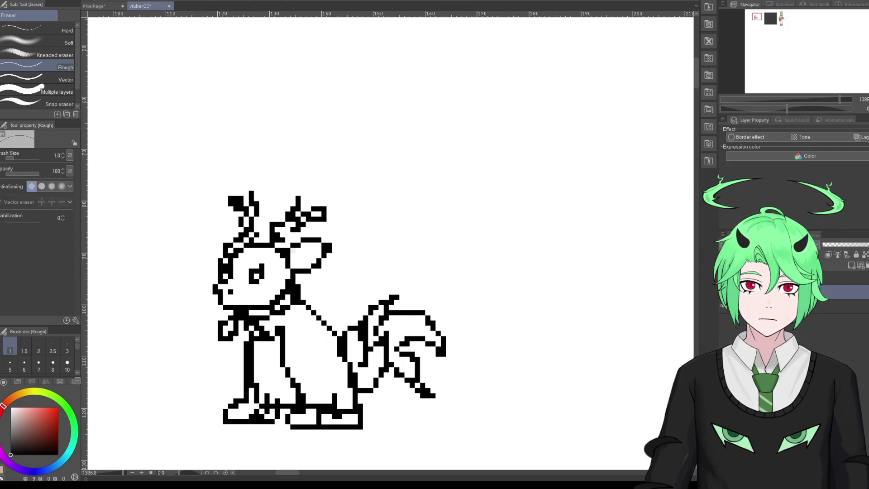
key(p)
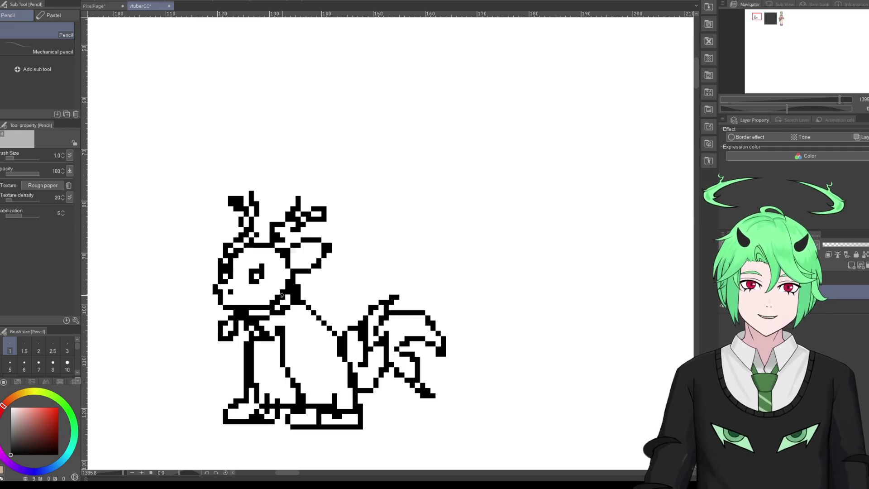
Step: Erase the row of collar pixels and draw new pixels along the neck
scroll(277, 299, down, 1)
scroll(292, 345, up, 1)
key(e)
mouse_move(236, 308)
mouse_down()
mouse_move(281, 293)
mouse_move(270, 307)
mouse_up()
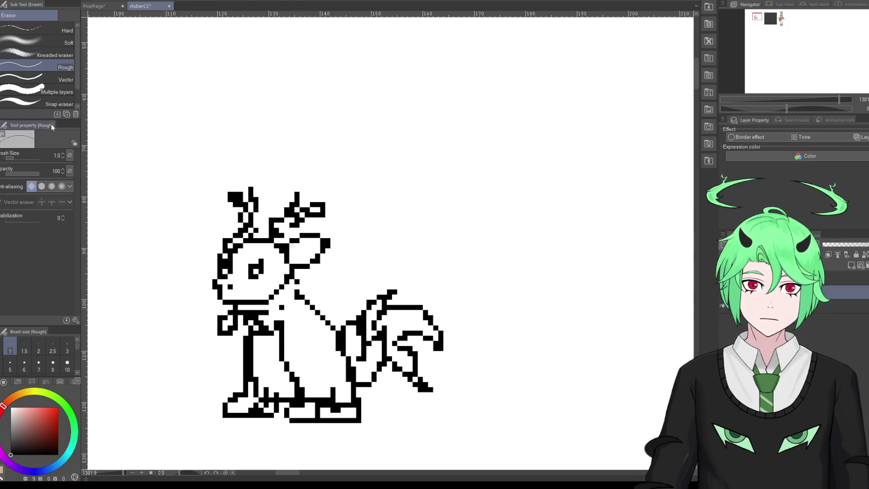
key(p)
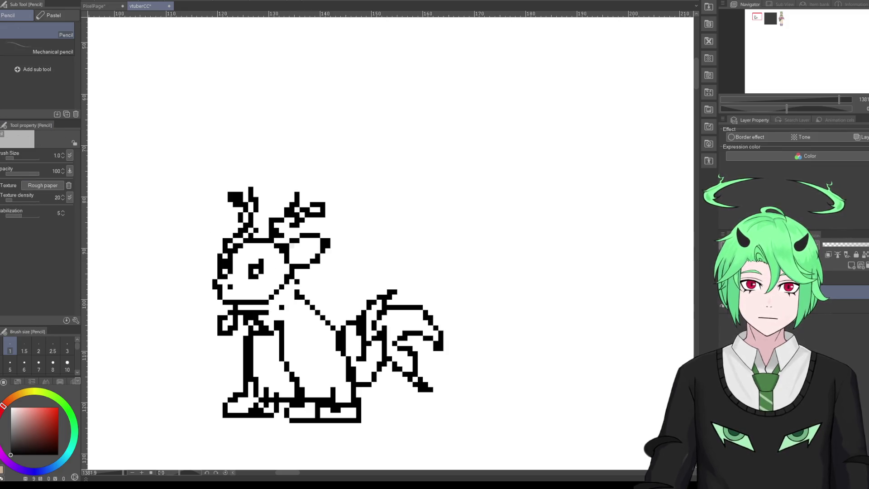
key(p)
drag(271, 310, 292, 292)
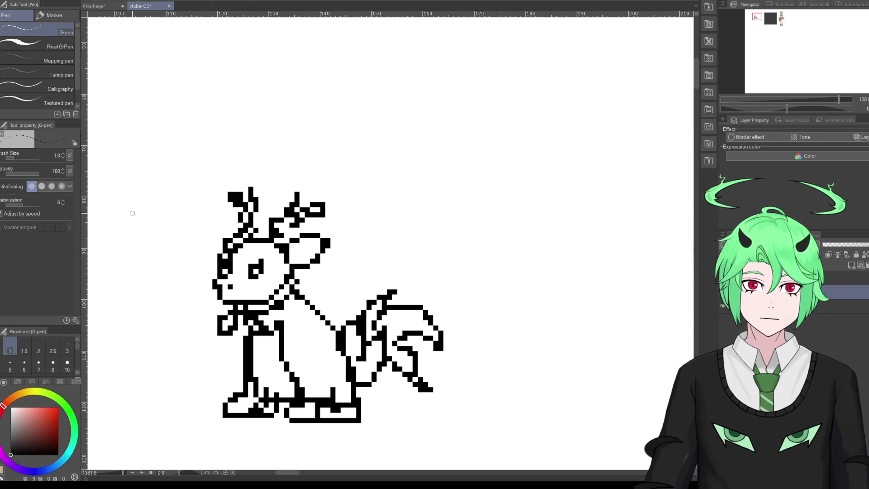
Step: Erase stray pixels around the collar and redraw the collar line across the chest
key(e)
mouse_move(230, 312)
mouse_down()
mouse_move(223, 328)
mouse_move(238, 316)
mouse_up()
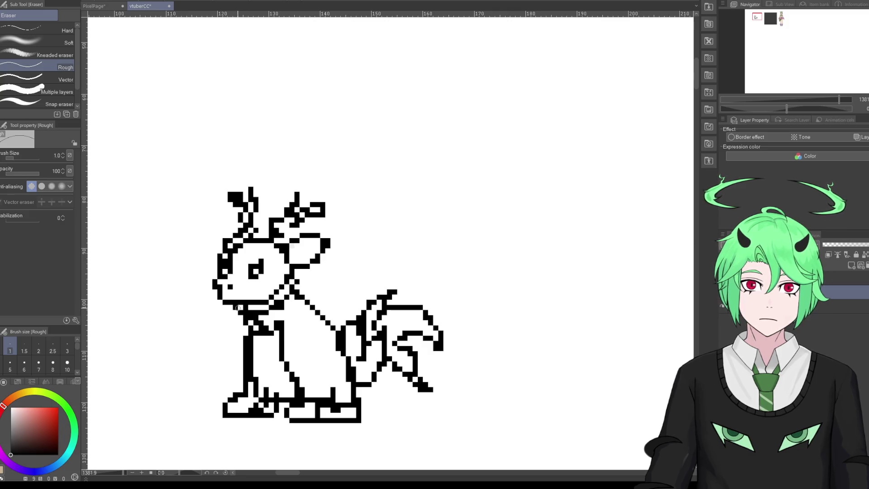
key(p)
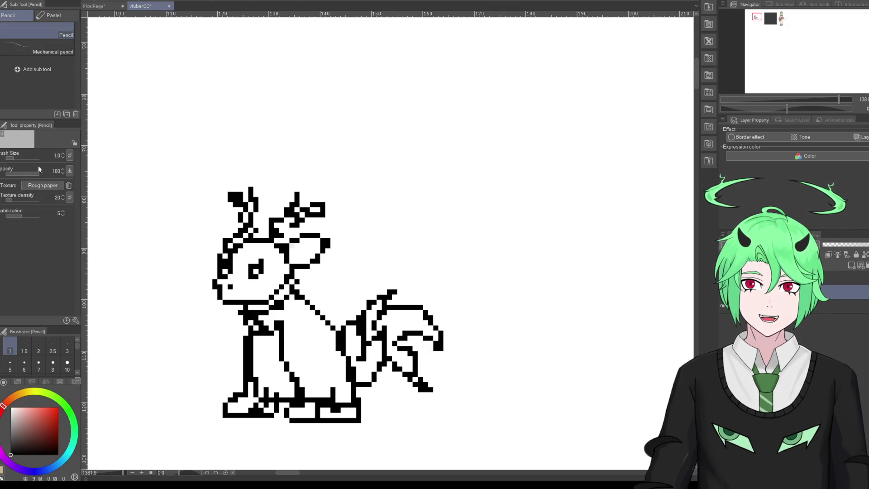
key(p)
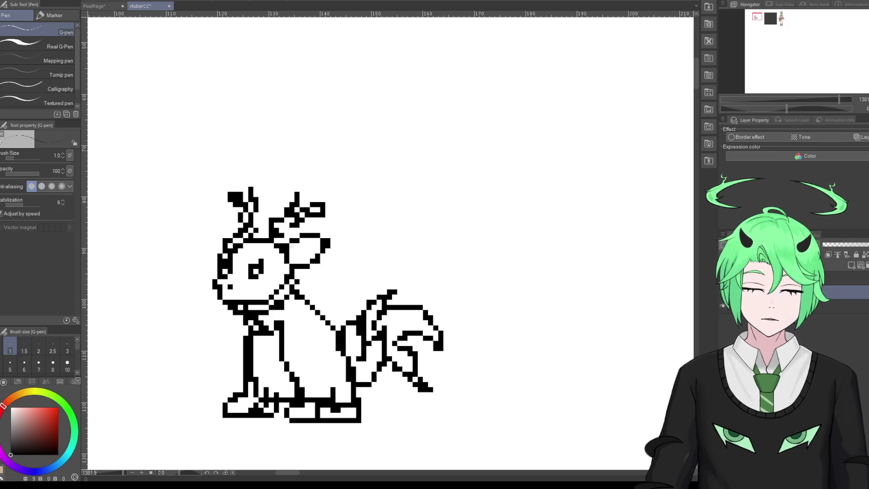
key(e)
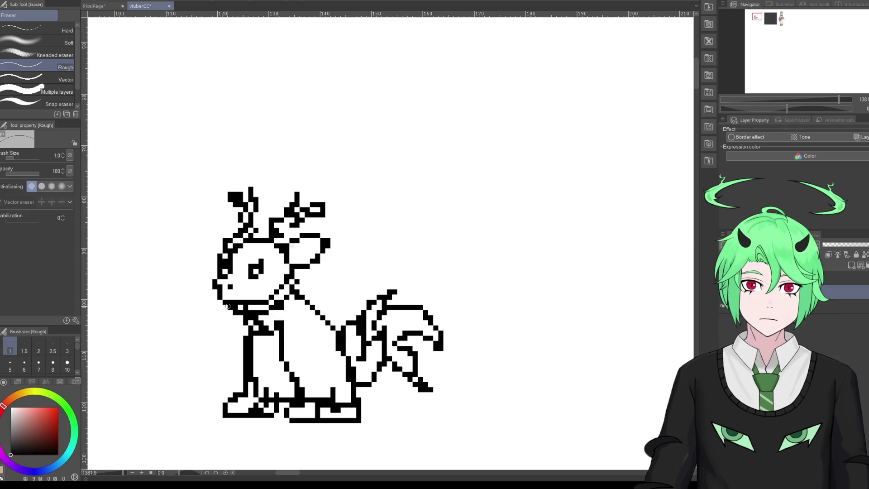
drag(278, 302, 281, 304)
key(p)
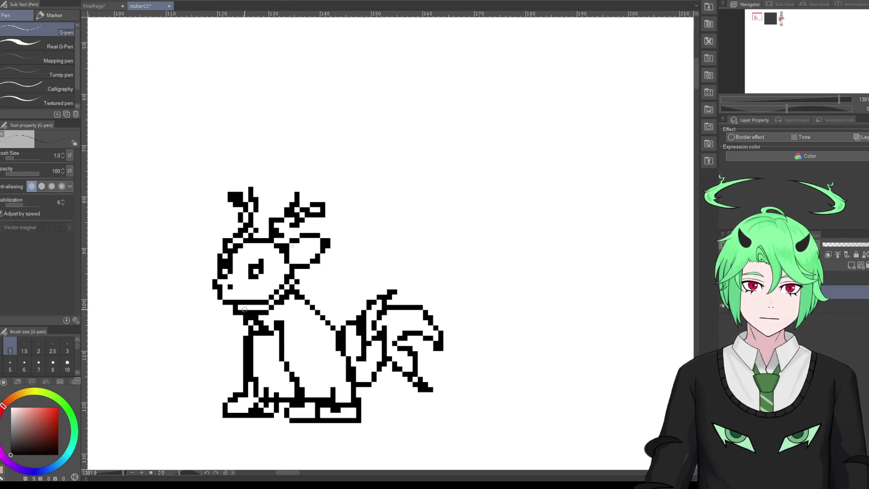
mouse_move(233, 308)
mouse_down()
mouse_move(220, 329)
mouse_move(241, 310)
mouse_up()
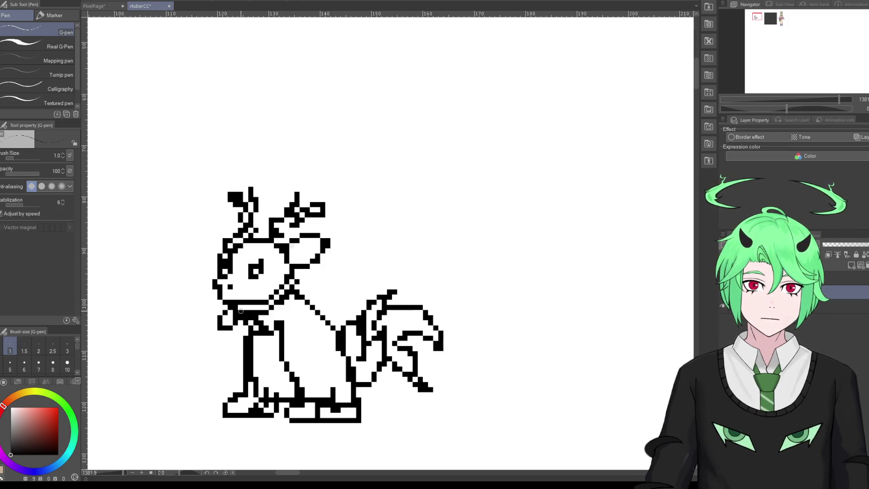
key(ctrl+z)
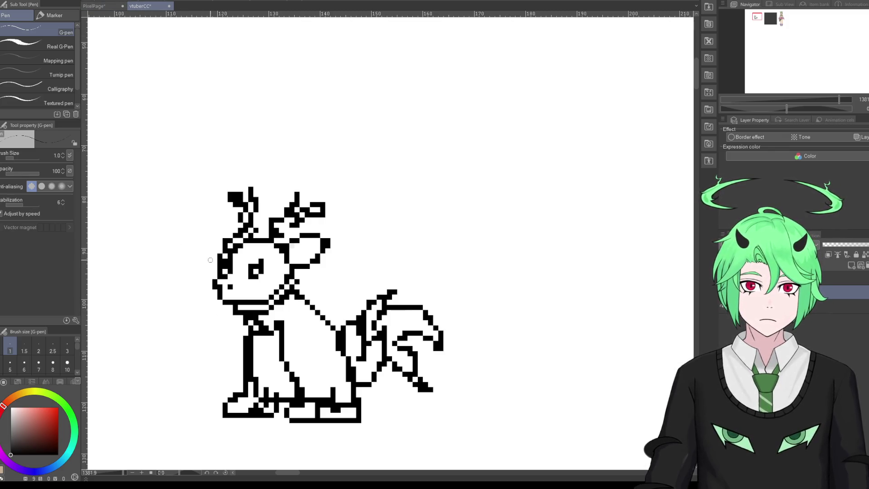
mouse_move(234, 314)
mouse_down()
mouse_move(224, 335)
mouse_move(238, 313)
mouse_up()
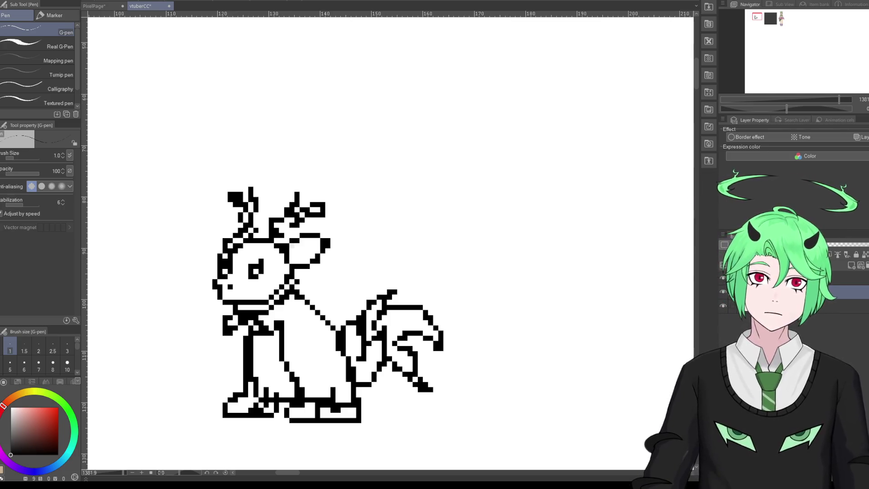
Step: Paint pale cream below the collar and across the chest, outlining its right edge in black
click(19, 393)
click(20, 408)
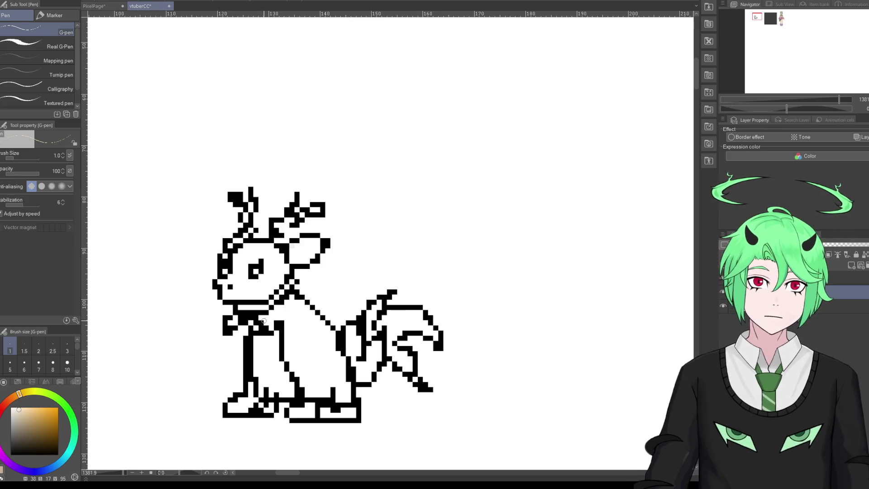
mouse_move(285, 315)
mouse_down()
mouse_move(291, 320)
mouse_move(261, 318)
mouse_move(270, 323)
mouse_up()
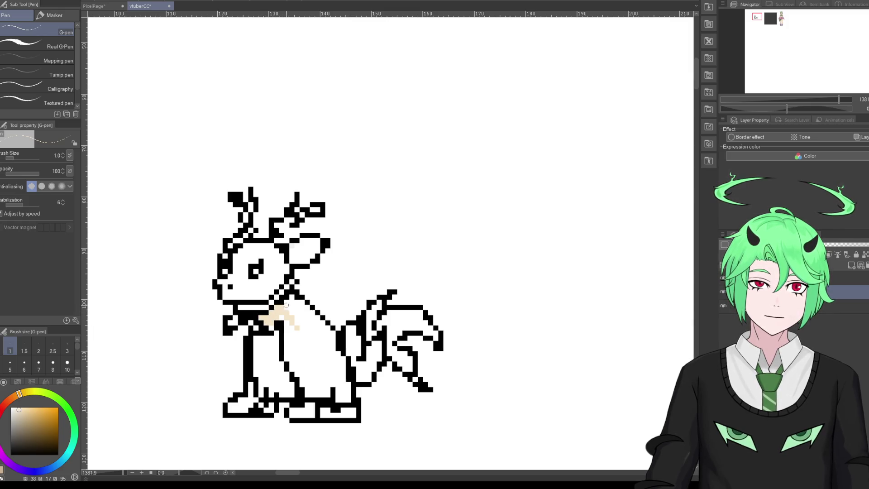
mouse_move(289, 300)
mouse_down()
mouse_move(332, 330)
mouse_move(299, 311)
mouse_move(310, 326)
mouse_move(291, 323)
mouse_move(294, 336)
mouse_move(332, 343)
mouse_move(292, 359)
mouse_move(316, 338)
mouse_move(327, 343)
mouse_up()
click(11, 454)
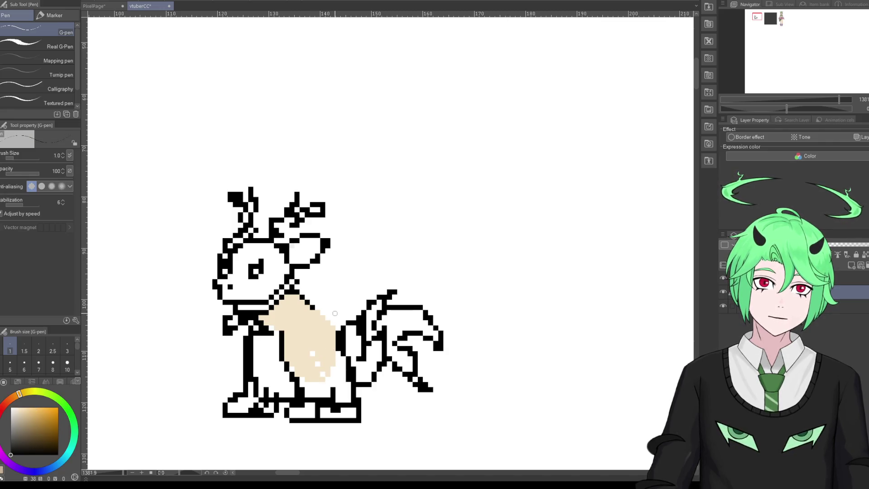
drag(311, 308, 333, 334)
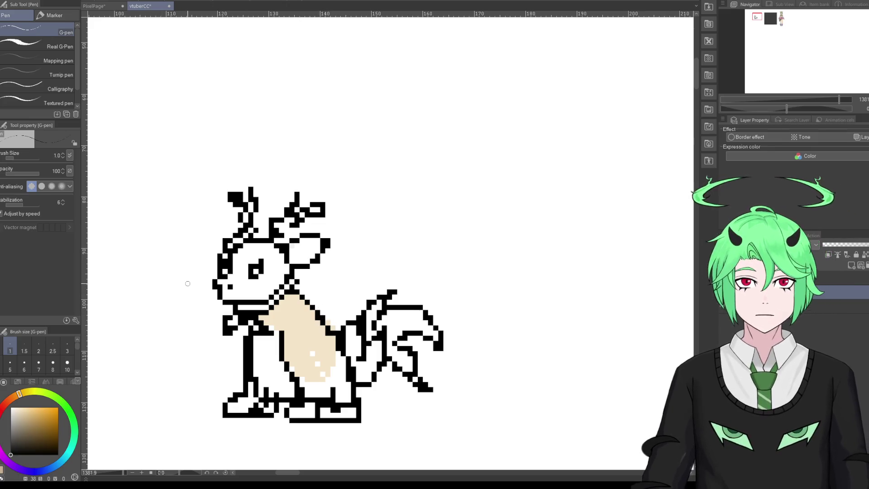
Step: Fill the chest, front leg and foot gaps with cream, then draw a black line separating the legs
alt+click(300, 331)
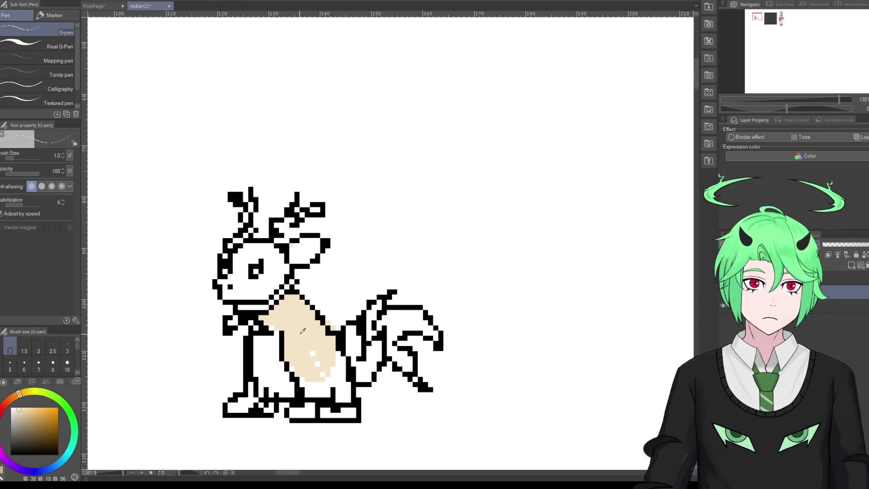
mouse_move(275, 337)
mouse_down()
mouse_move(253, 369)
mouse_move(254, 396)
mouse_move(252, 380)
mouse_move(237, 401)
mouse_move(244, 411)
mouse_up()
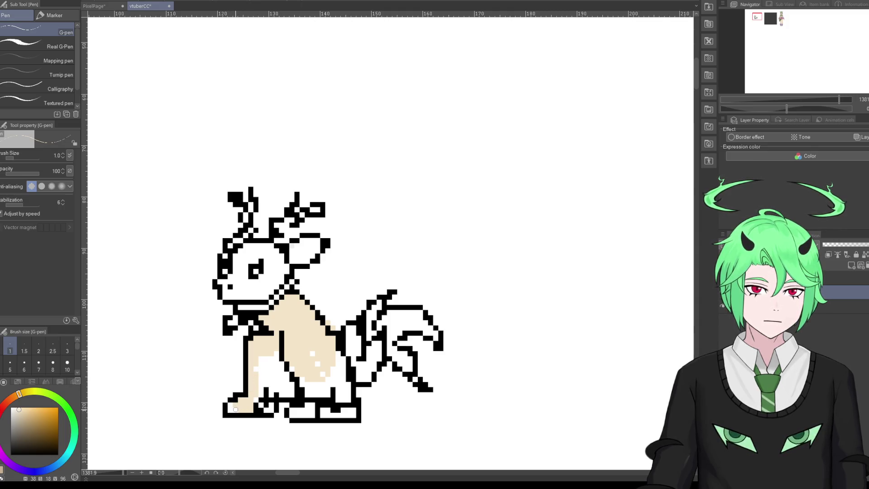
mouse_move(265, 377)
mouse_down()
mouse_move(277, 360)
mouse_move(302, 386)
mouse_move(275, 397)
mouse_move(279, 368)
mouse_move(311, 393)
mouse_move(332, 384)
mouse_up()
mouse_move(314, 350)
mouse_down()
mouse_move(337, 385)
mouse_move(341, 362)
mouse_move(346, 398)
mouse_move(337, 393)
mouse_up()
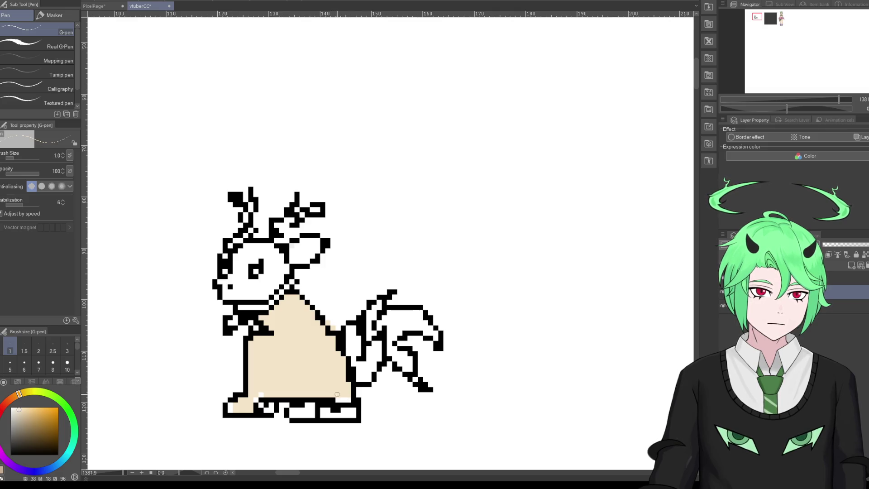
mouse_move(259, 408)
mouse_down()
mouse_move(256, 399)
mouse_move(233, 402)
mouse_up()
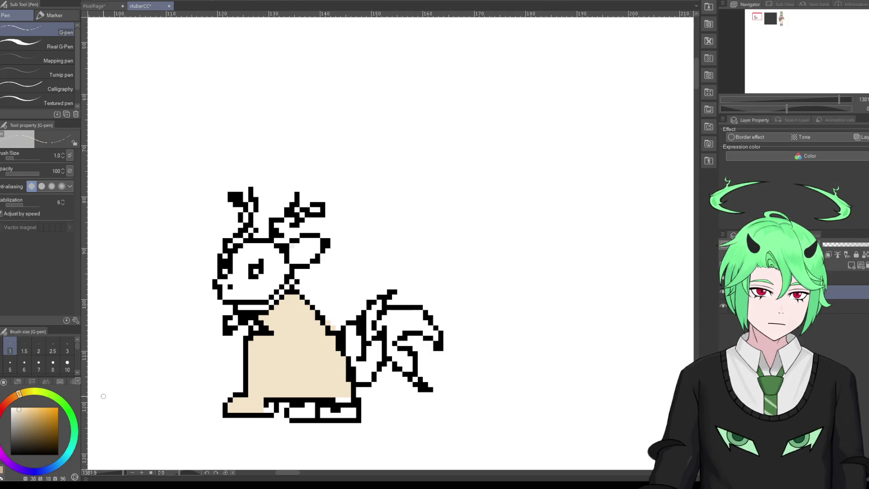
click(27, 454)
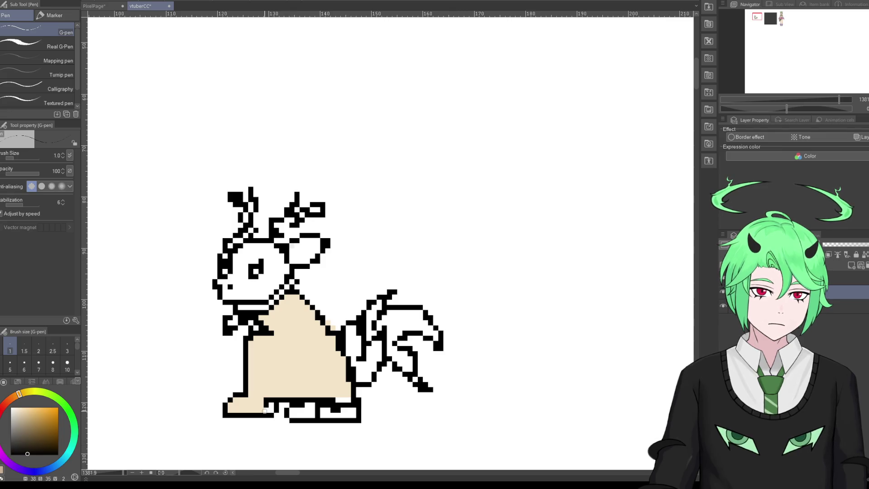
drag(267, 406, 267, 390)
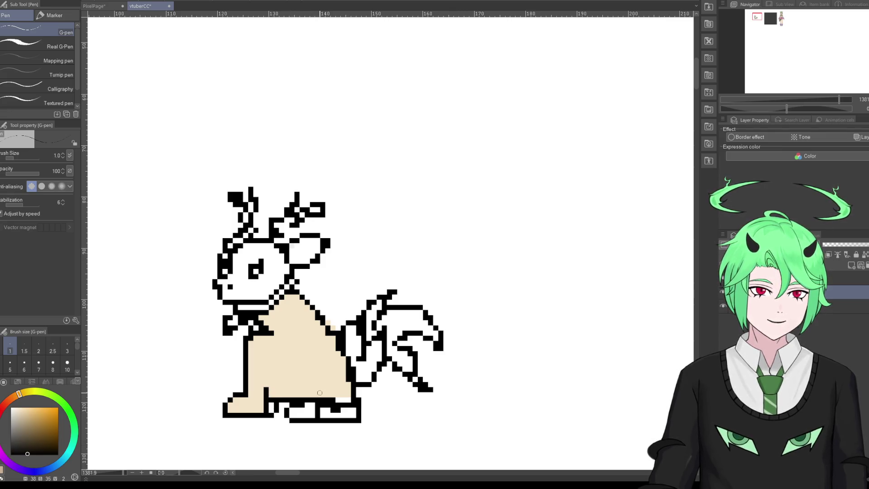
Step: Draw a short diagonal black hind-leg line inside the cream body
drag(289, 347, 308, 390)
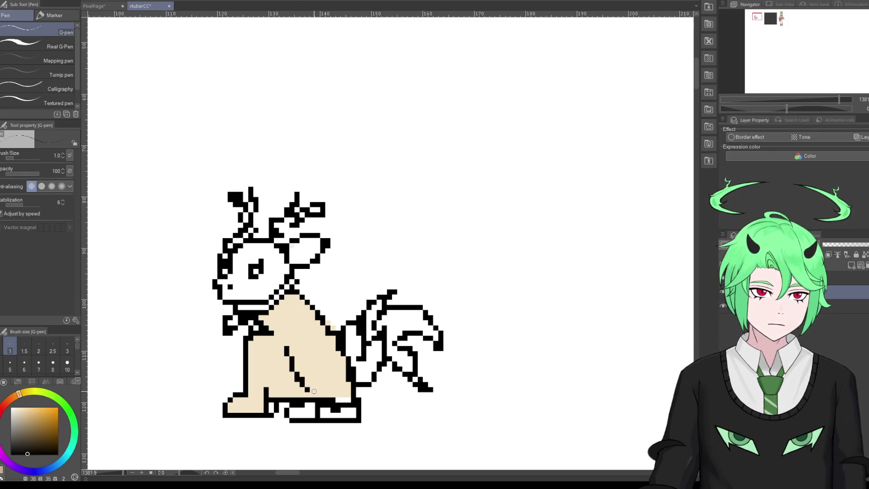
key(ctrl+z)
drag(304, 359, 319, 393)
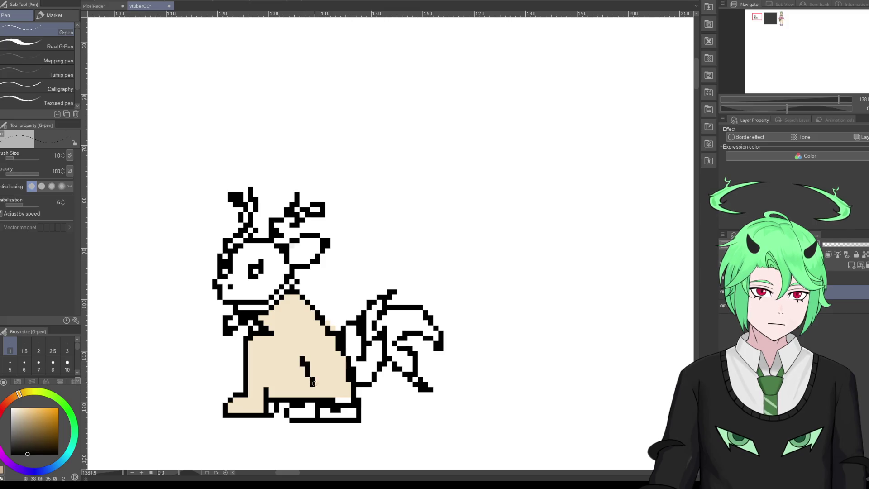
key(ctrl+z)
drag(306, 362, 323, 395)
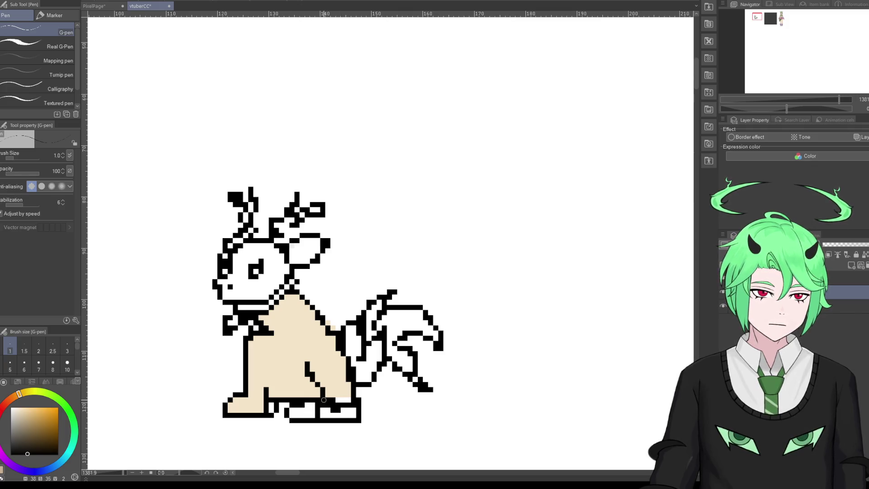
Step: Draw a black line along the bottom of the feet, then erase the feet's right and bottom outline
drag(322, 414, 349, 414)
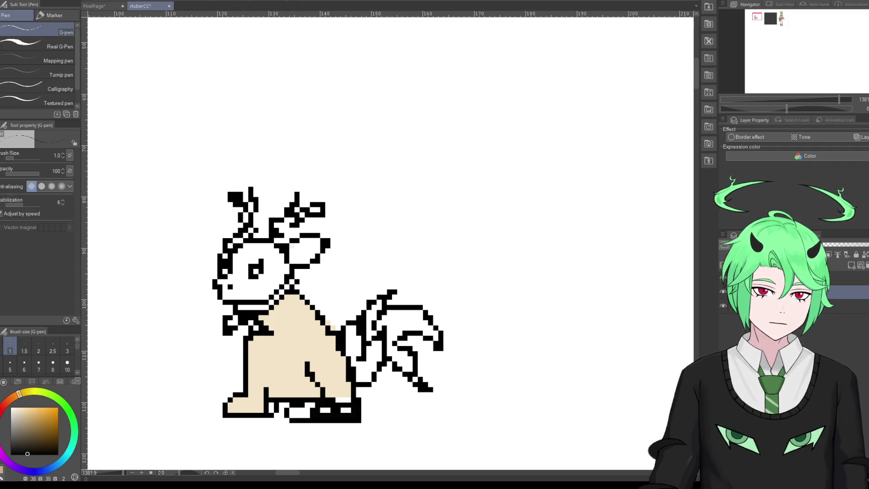
key(e)
mouse_move(358, 399)
mouse_down()
mouse_move(309, 421)
mouse_move(289, 411)
mouse_up()
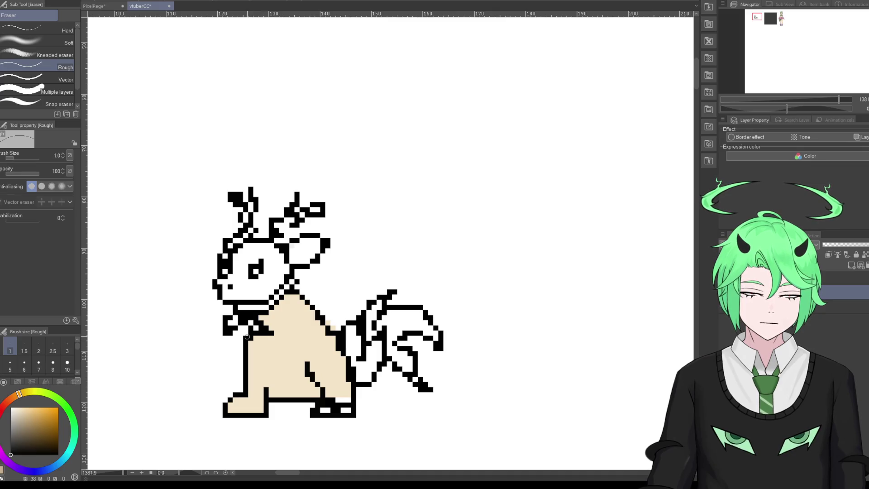
drag(259, 348, 274, 360)
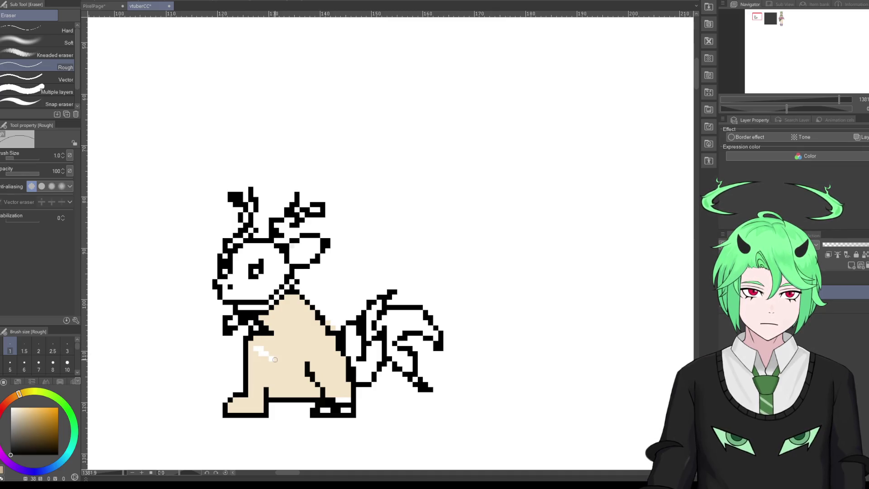
Step: Undo the stray erase, then lasso-select and delete the fox's lower body and legs
key(ctrl+z)
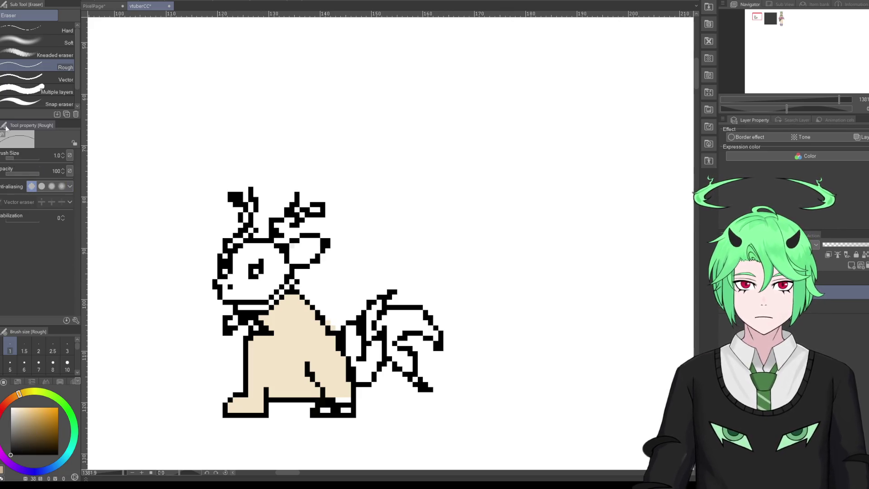
key(m)
mouse_move(218, 341)
mouse_down()
mouse_move(188, 405)
mouse_move(311, 320)
mouse_move(246, 337)
mouse_up()
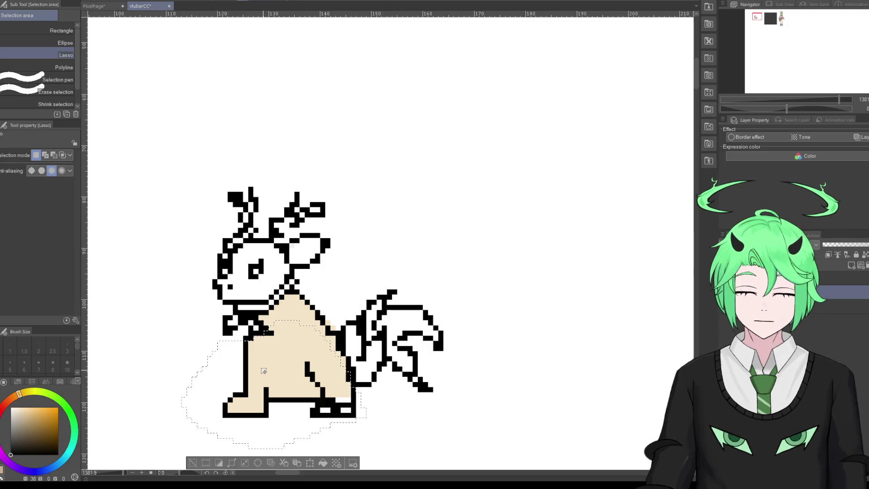
key(Delete)
key(ctrl+d)
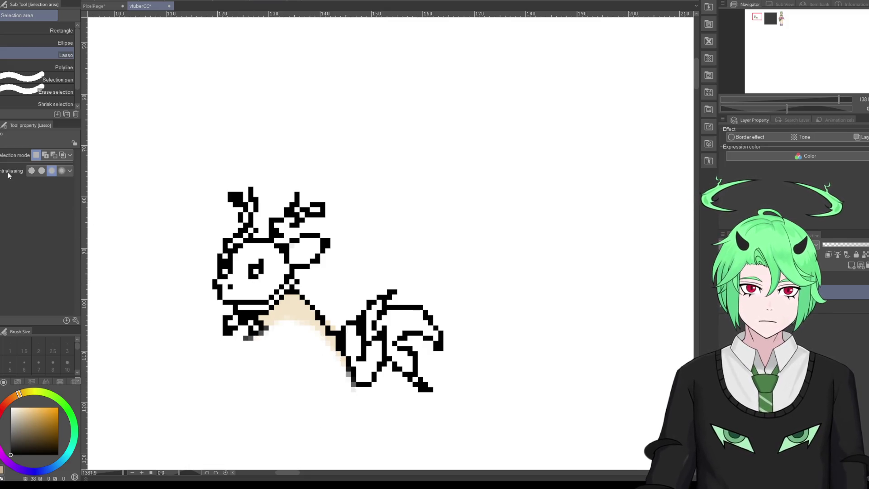
Step: Draw a new black leg outline downward with the G-pen, undoing the last bottom strokes
key(p)
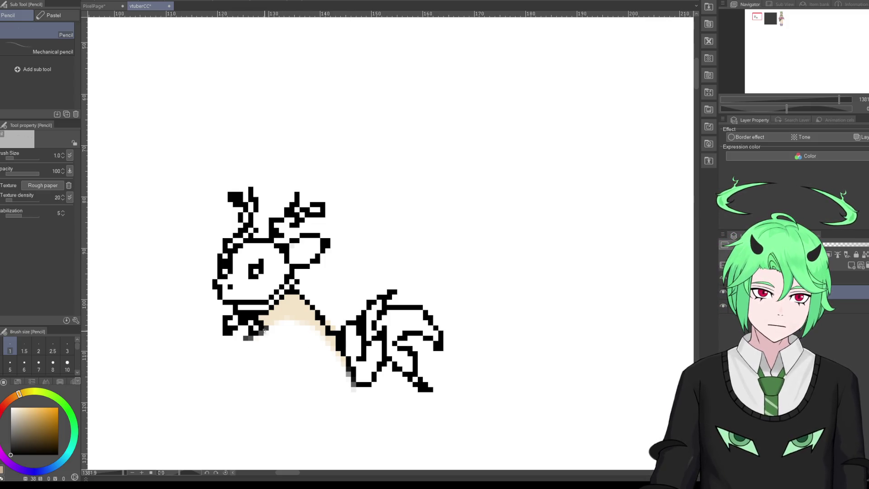
key(p)
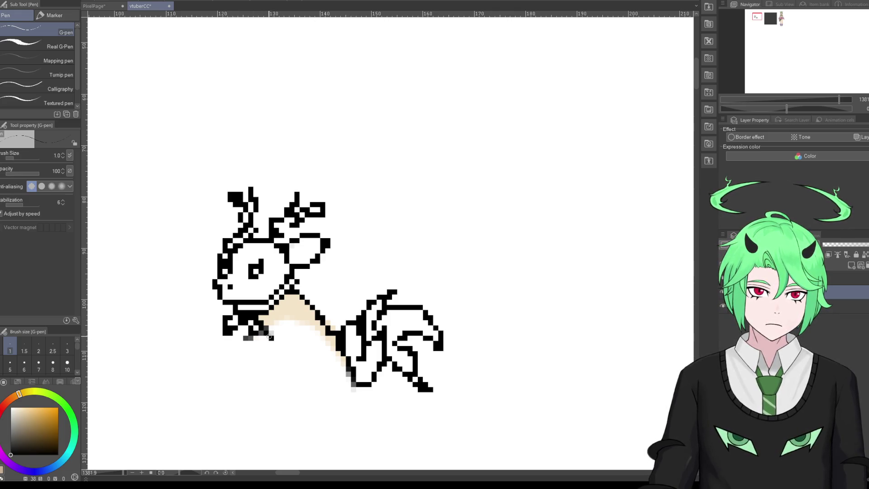
mouse_move(265, 334)
mouse_down()
mouse_move(271, 350)
mouse_move(256, 371)
mouse_move(263, 375)
mouse_move(291, 352)
mouse_move(297, 323)
mouse_move(263, 367)
mouse_move(265, 381)
mouse_move(311, 368)
mouse_move(300, 364)
mouse_move(277, 400)
mouse_move(319, 401)
mouse_move(349, 376)
mouse_up()
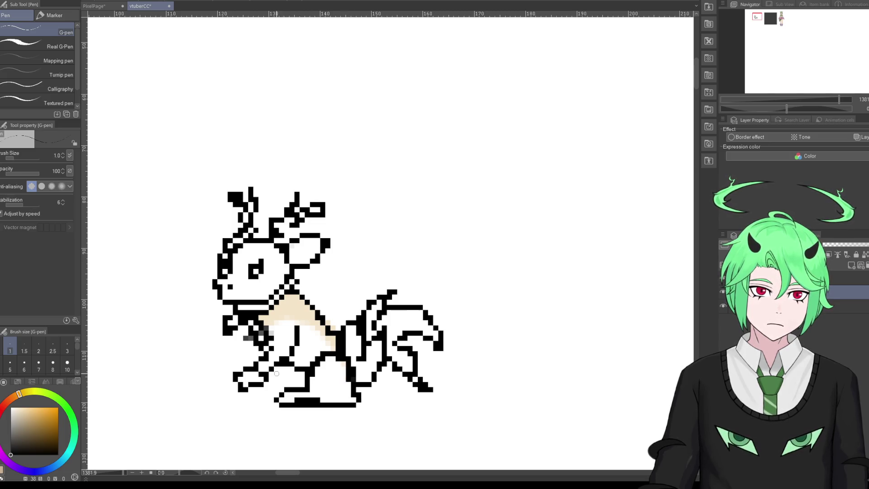
key(ctrl+z)
key(ctrl+z)
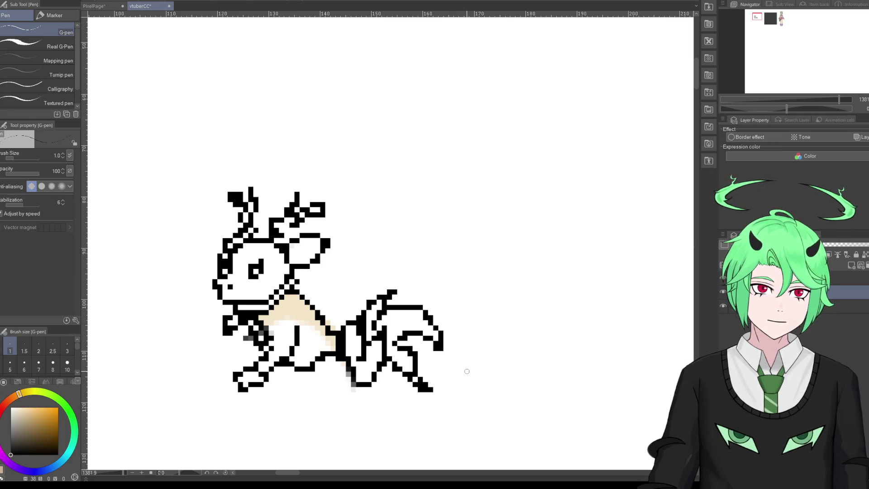
Step: Lasso-select the leaf tail and move it up and to the right with a transform
key(m)
mouse_move(347, 311)
mouse_down()
mouse_move(377, 279)
mouse_move(345, 304)
mouse_up()
key(ctrl+t)
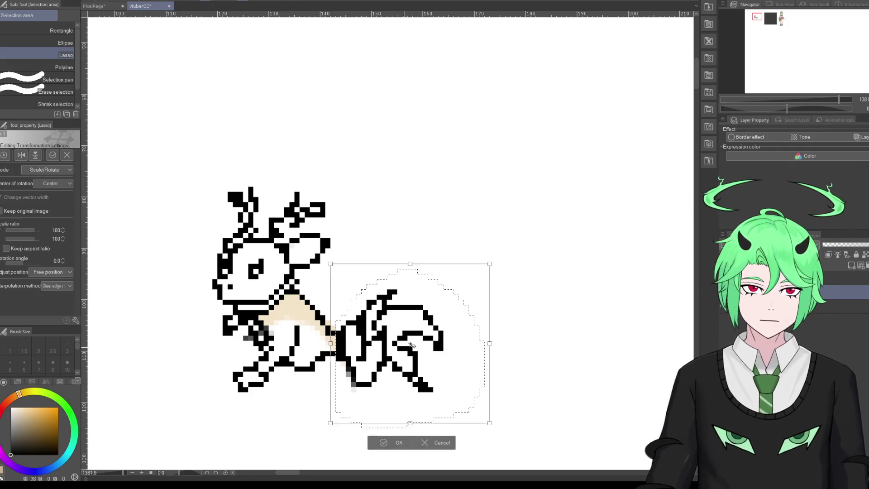
drag(403, 352, 438, 321)
click(434, 416)
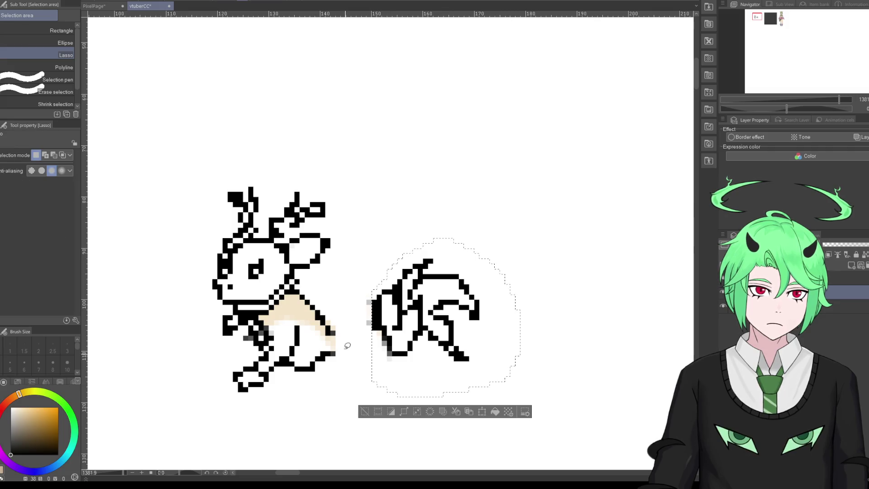
key(ctrl+d)
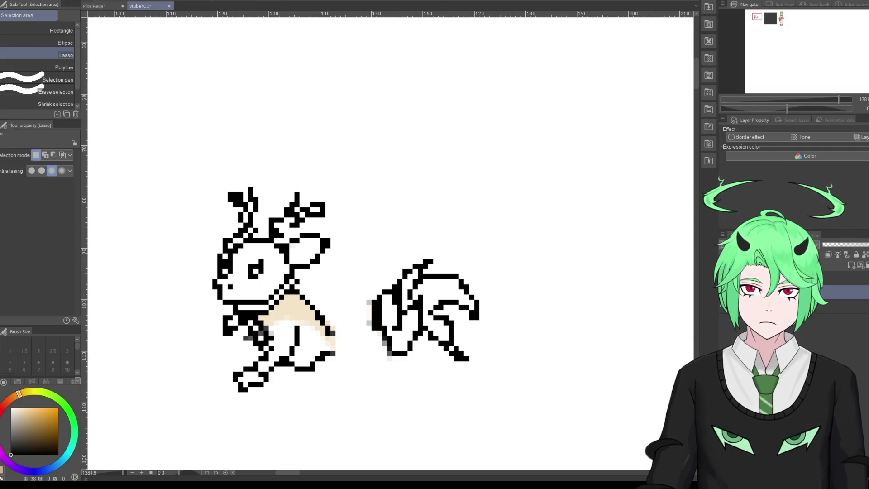
Step: Erase the lower leg's bottom edge and stray pixels at the fox's rump
key(e)
drag(292, 371, 334, 362)
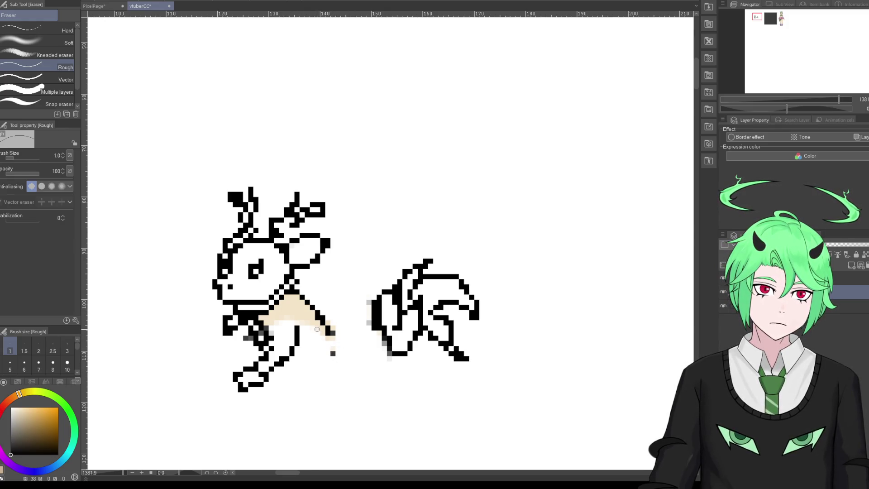
drag(324, 336, 341, 337)
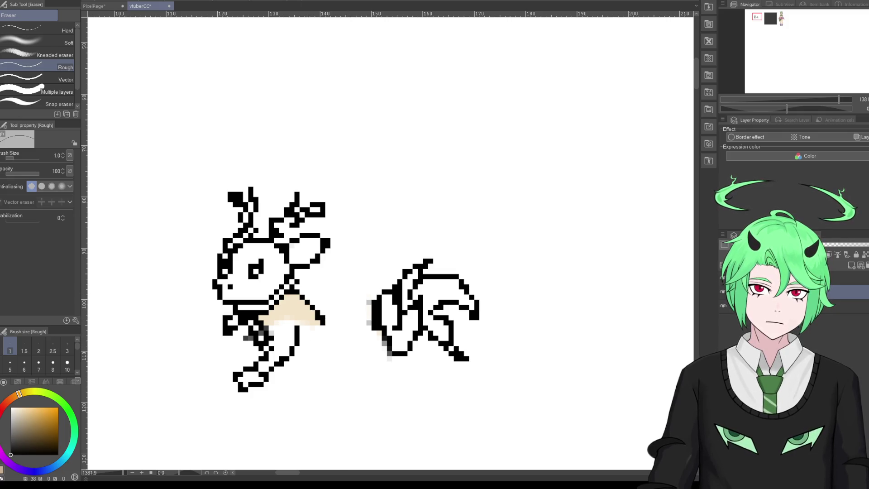
Step: Draw a one-pixel black line joining the body to the leaf tail, plus a belly line
key(p)
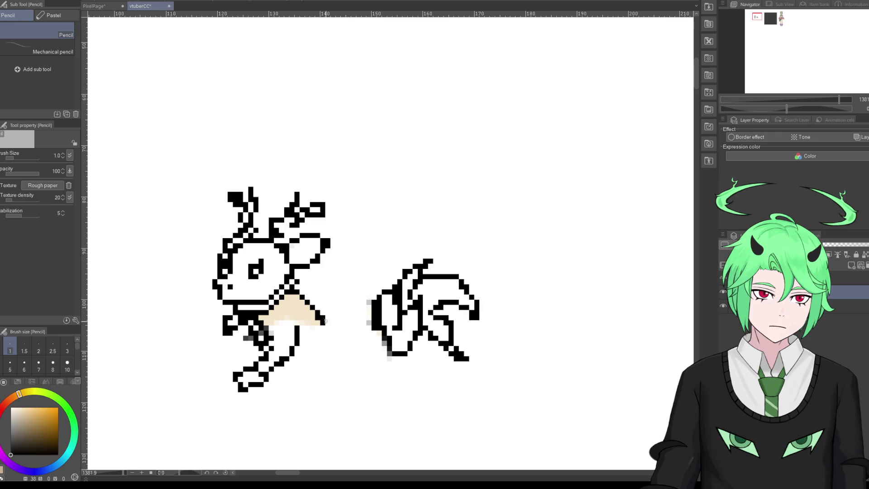
key(p)
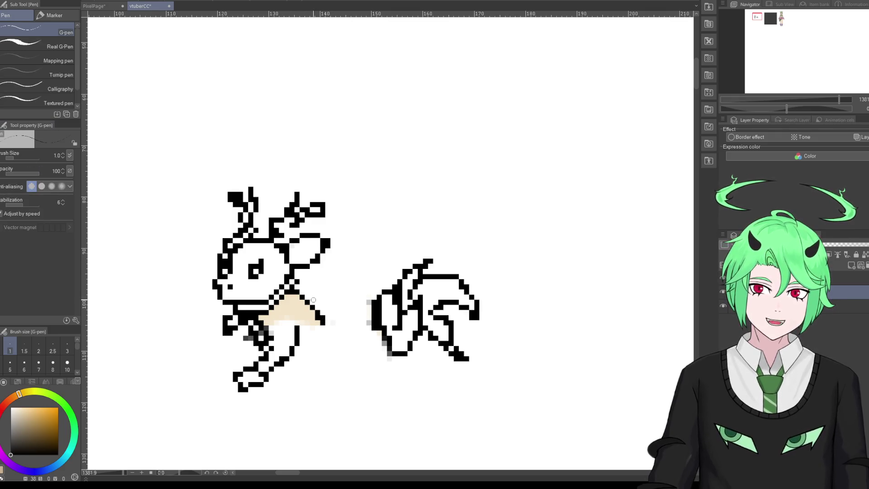
drag(334, 322, 371, 308)
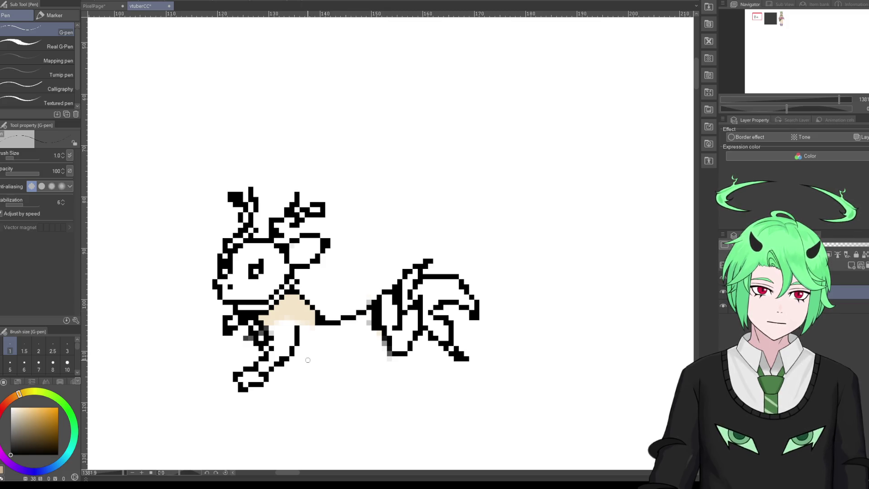
drag(308, 360, 350, 359)
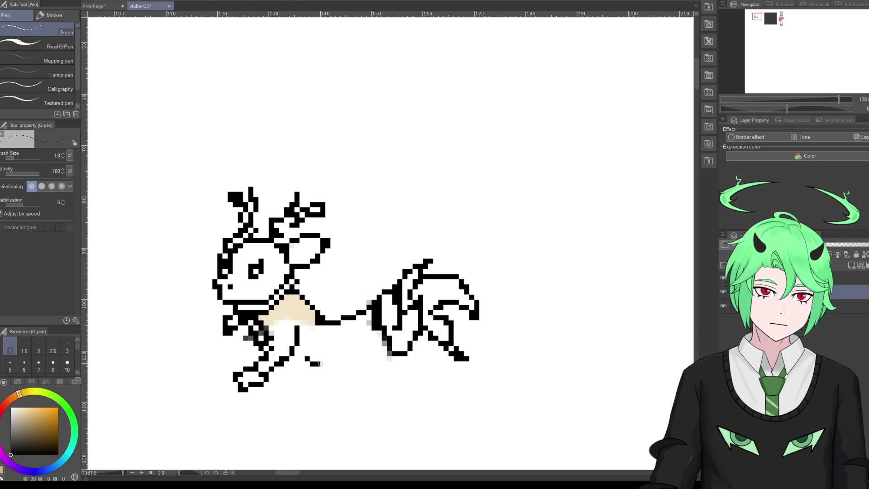
drag(315, 311, 348, 319)
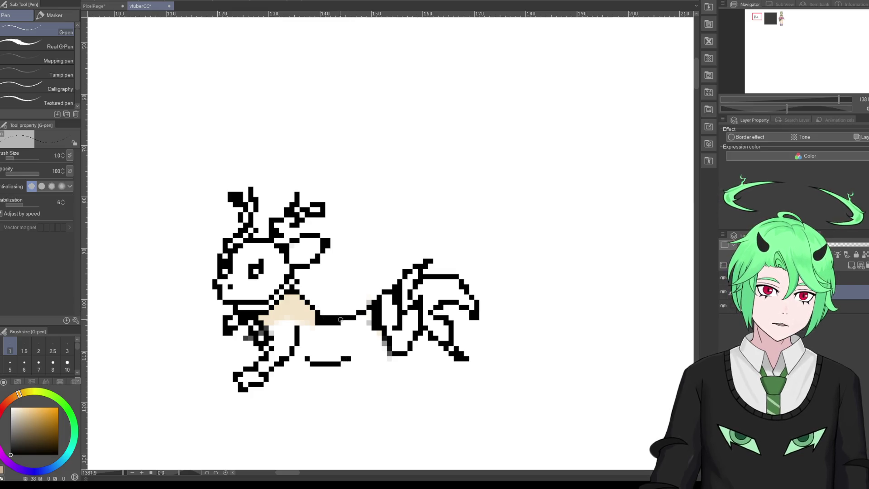
key(e)
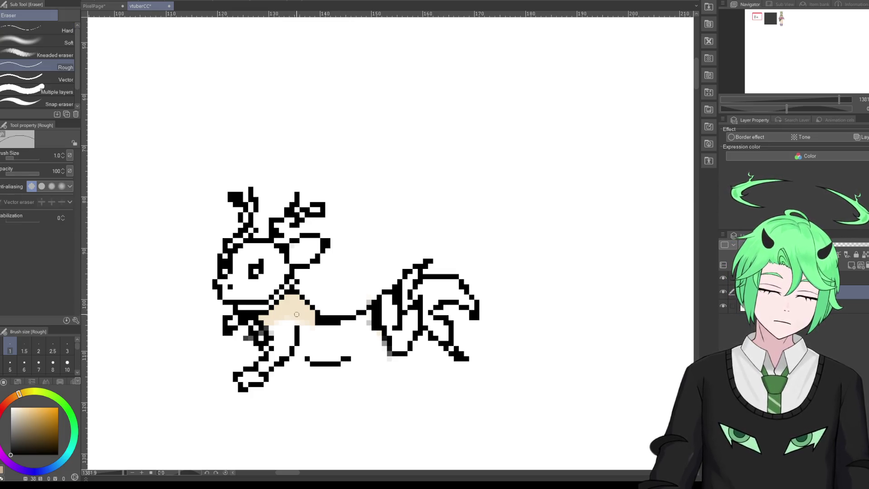
drag(343, 325, 317, 321)
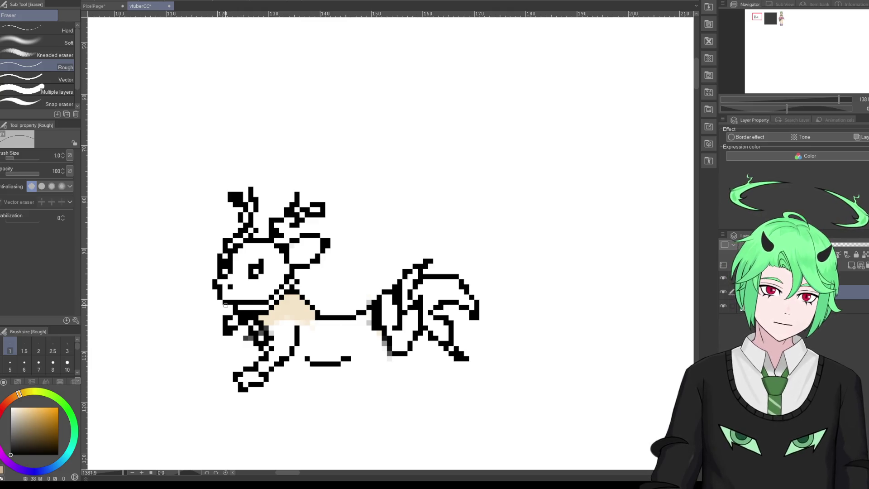
key(p)
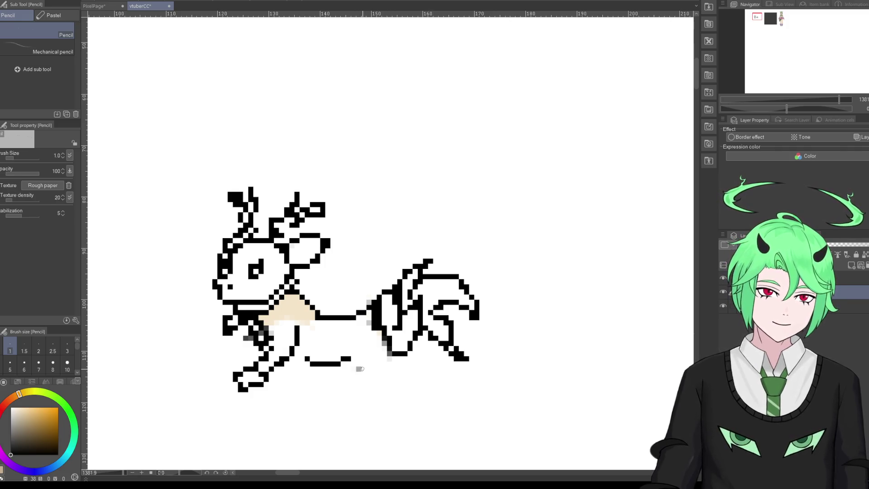
Step: Erase the old front legs and feet, then draw a new front-leg line down from the chest
key(p)
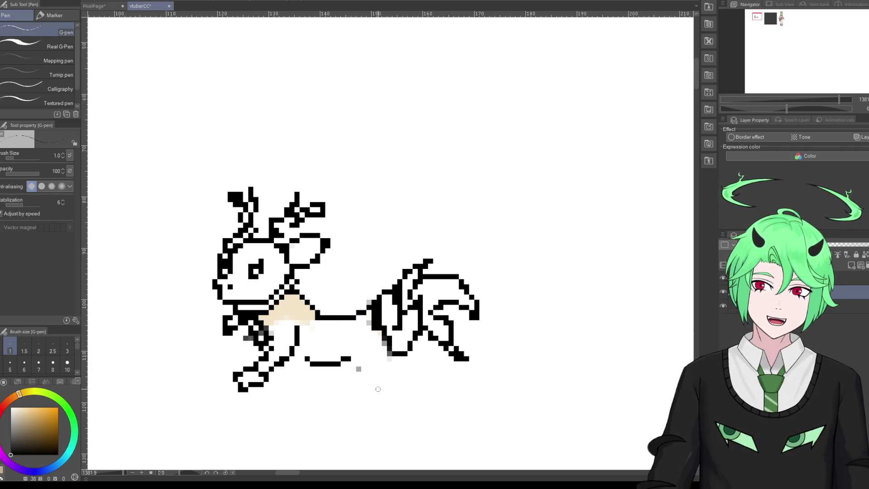
mouse_move(353, 353)
mouse_down()
mouse_move(375, 379)
mouse_move(346, 417)
mouse_move(378, 414)
mouse_move(398, 358)
mouse_up()
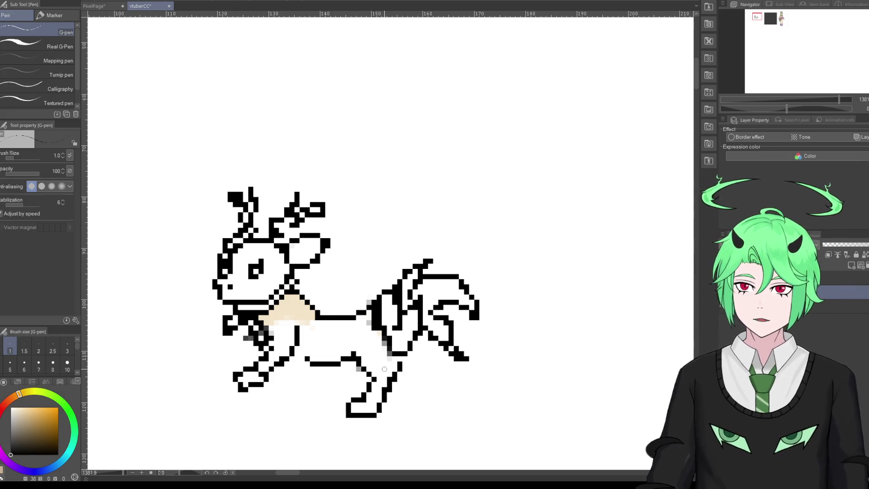
key(ctrl+z)
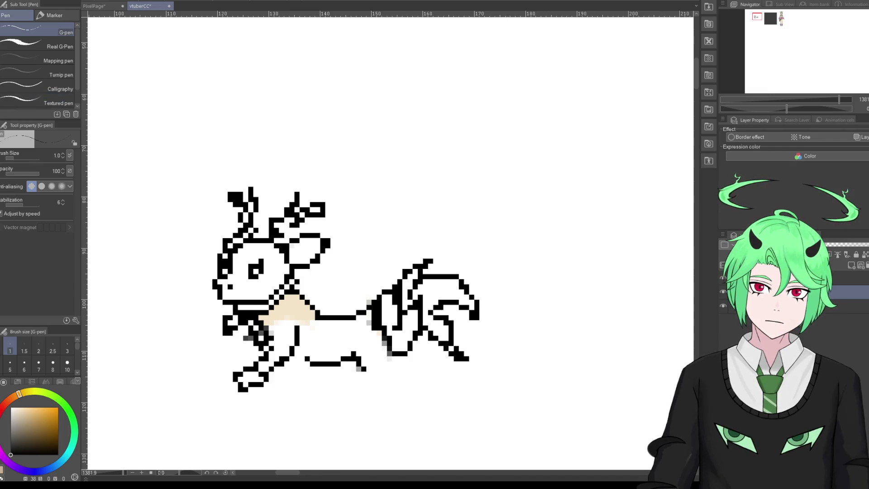
key(e)
mouse_move(244, 389)
mouse_down()
mouse_move(237, 379)
mouse_move(265, 384)
mouse_move(248, 369)
mouse_move(265, 379)
mouse_move(262, 347)
mouse_move(291, 349)
mouse_move(274, 369)
mouse_move(298, 328)
mouse_move(297, 343)
mouse_up()
key(p)
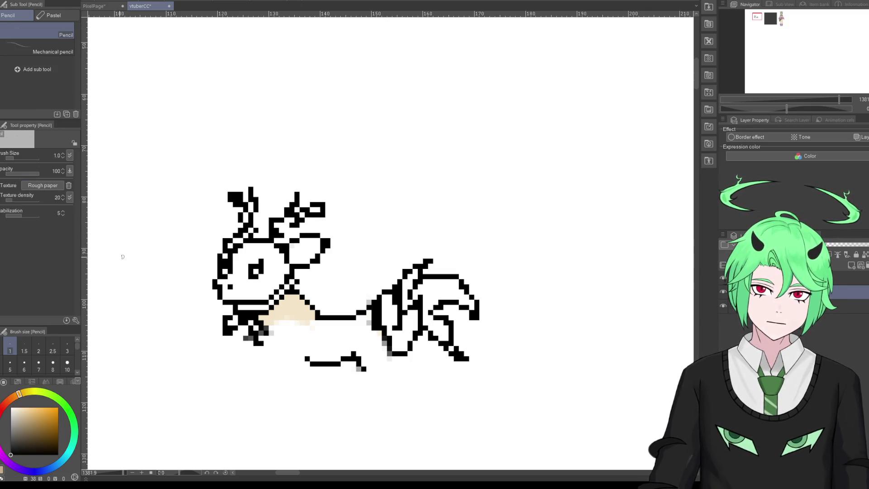
key(p)
mouse_move(270, 322)
mouse_down()
mouse_move(286, 357)
mouse_move(276, 385)
mouse_up()
Step: Redraw a front leg down from the chest and a steeper diagonal second front leg
key(ctrl+z)
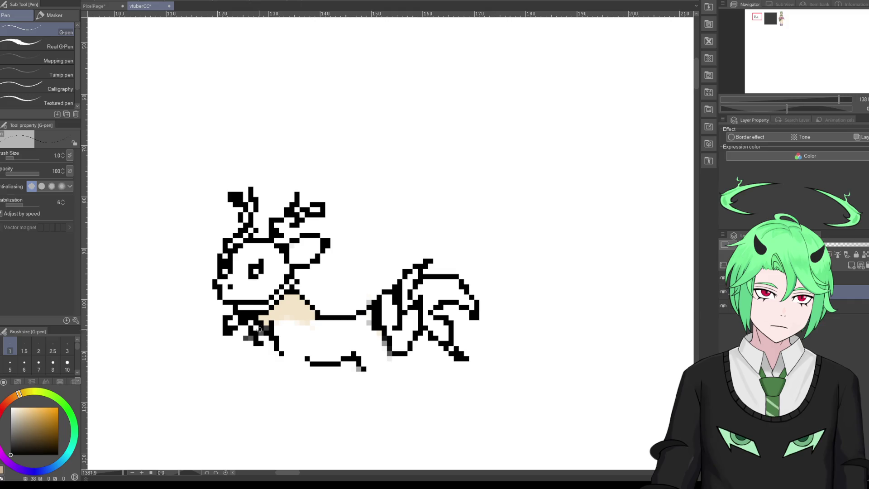
mouse_move(242, 320)
mouse_down()
mouse_move(251, 392)
mouse_move(235, 406)
mouse_move(262, 403)
mouse_up()
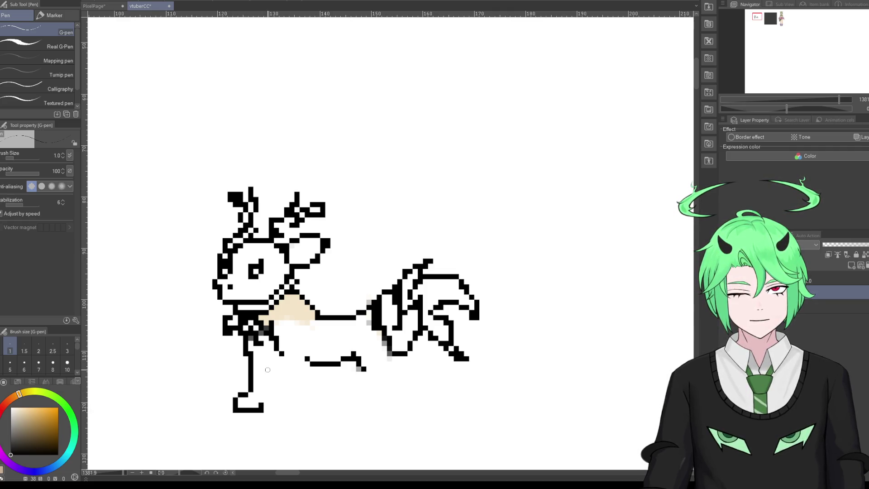
drag(266, 363, 290, 397)
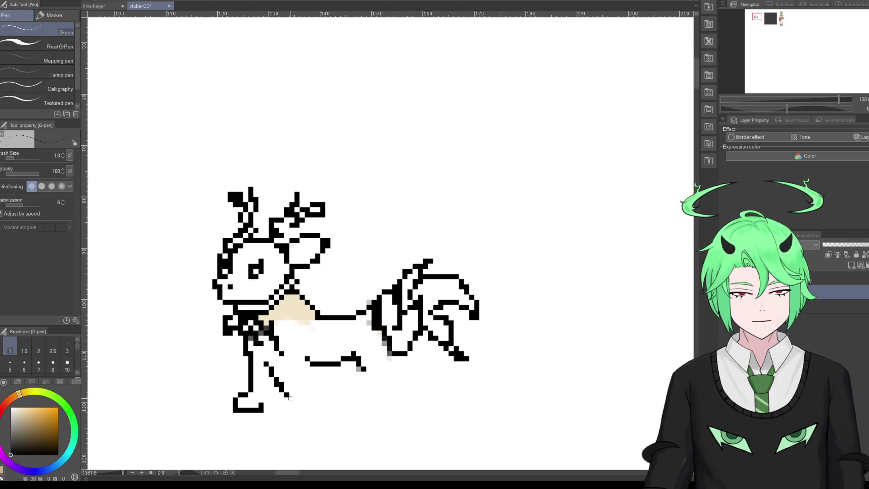
key(ctrl+z)
mouse_move(271, 358)
mouse_down()
mouse_move(280, 383)
mouse_move(303, 396)
mouse_move(288, 406)
mouse_move(308, 412)
mouse_move(317, 380)
mouse_up()
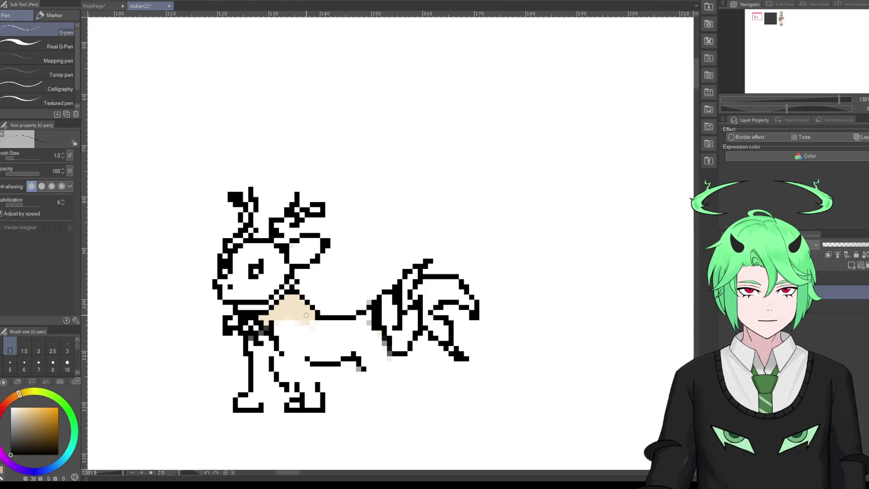
Step: Draw a black hind leg under the rear body, discarding a trial belly line
drag(309, 307, 359, 344)
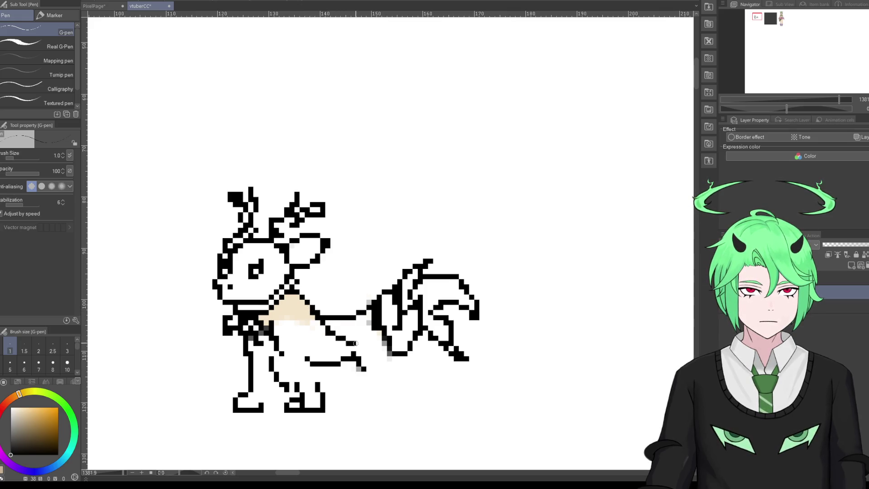
key(ctrl+z)
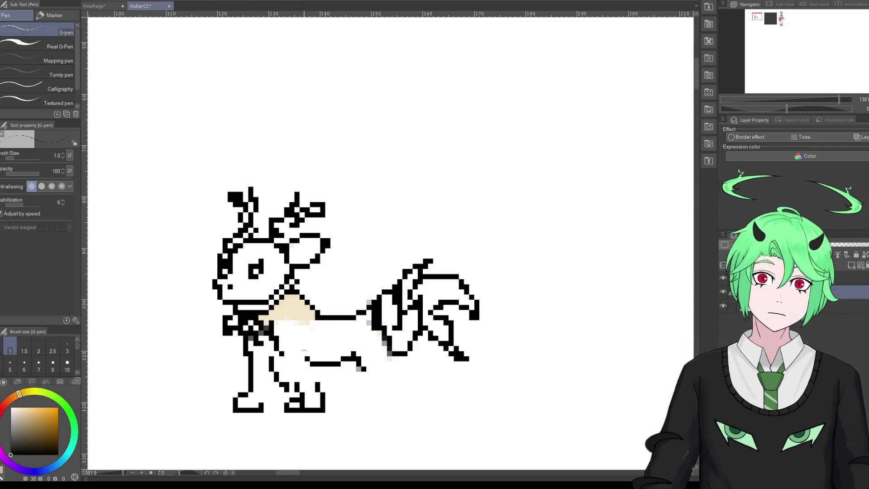
mouse_move(318, 389)
mouse_down()
mouse_move(317, 366)
mouse_move(366, 371)
mouse_move(352, 411)
mouse_move(390, 411)
mouse_move(400, 356)
mouse_up()
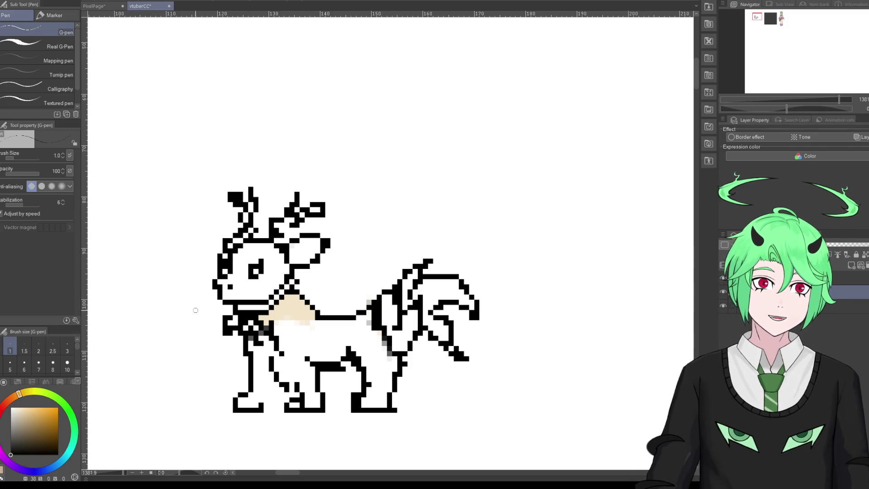
Step: Trim the hind-leg outline and thick belly bar, then redraw a thin belly line
key(e)
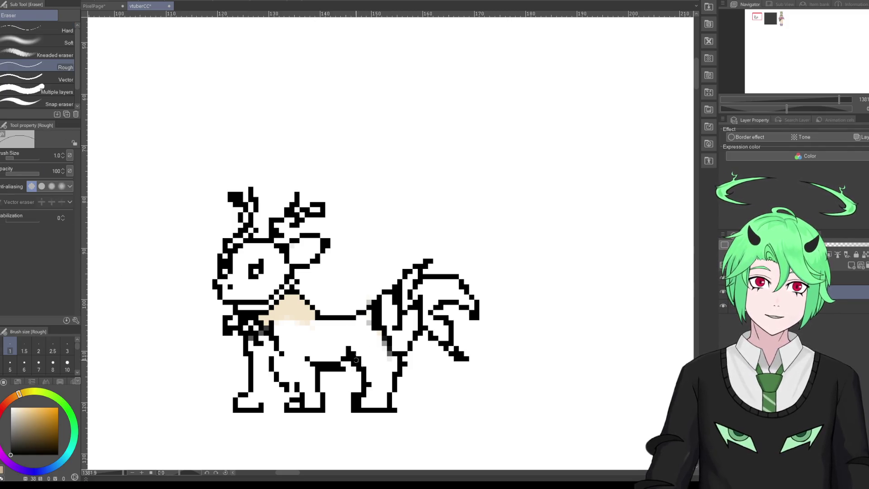
mouse_move(361, 349)
mouse_down()
mouse_move(373, 395)
mouse_move(365, 391)
mouse_up()
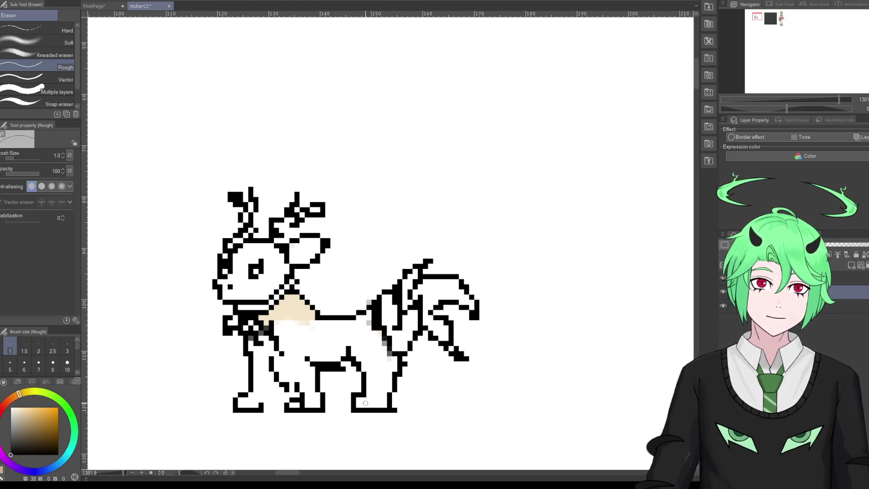
mouse_move(329, 369)
mouse_down()
mouse_move(323, 363)
mouse_move(339, 365)
mouse_up()
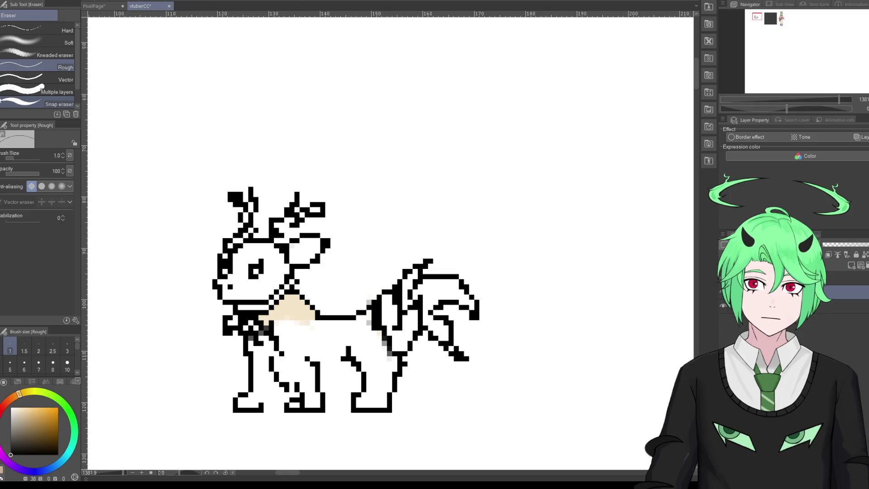
key(p)
key(p)
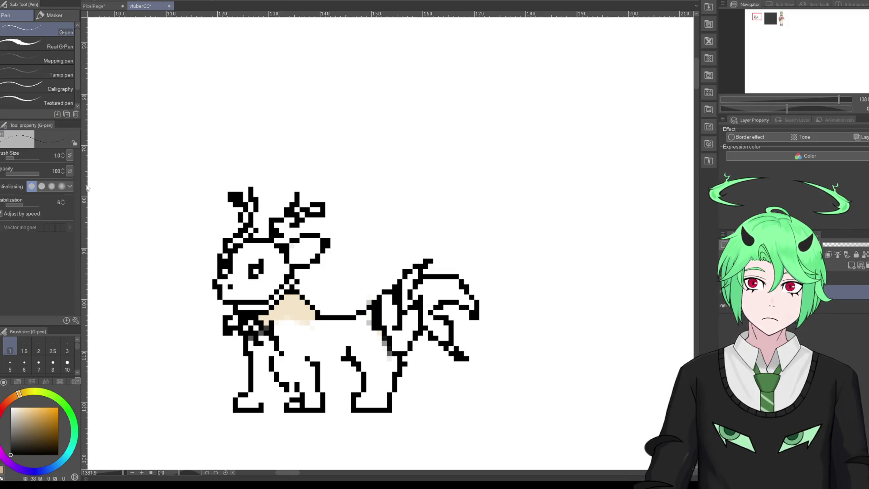
drag(322, 366, 347, 371)
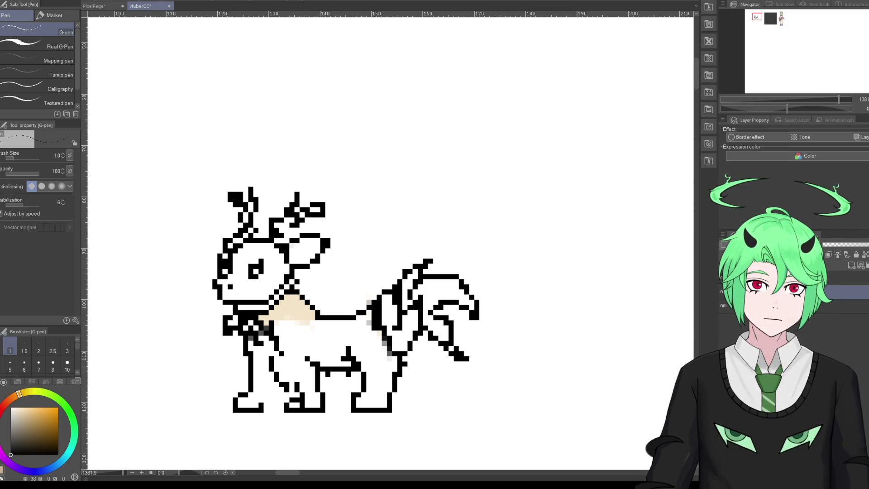
Step: Erase the old front-leg outline and redraw its diagonal and vertical lines with the pen
key(e)
mouse_move(269, 363)
mouse_down()
mouse_move(309, 389)
mouse_move(301, 403)
mouse_up()
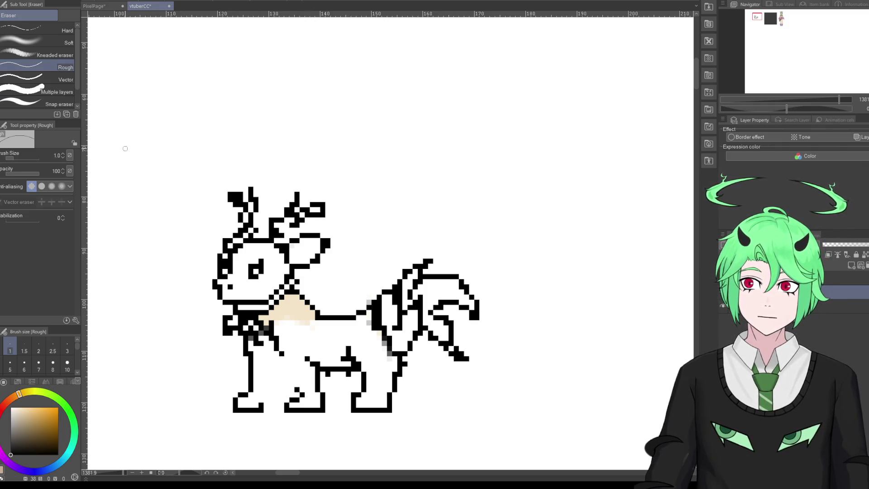
key(p)
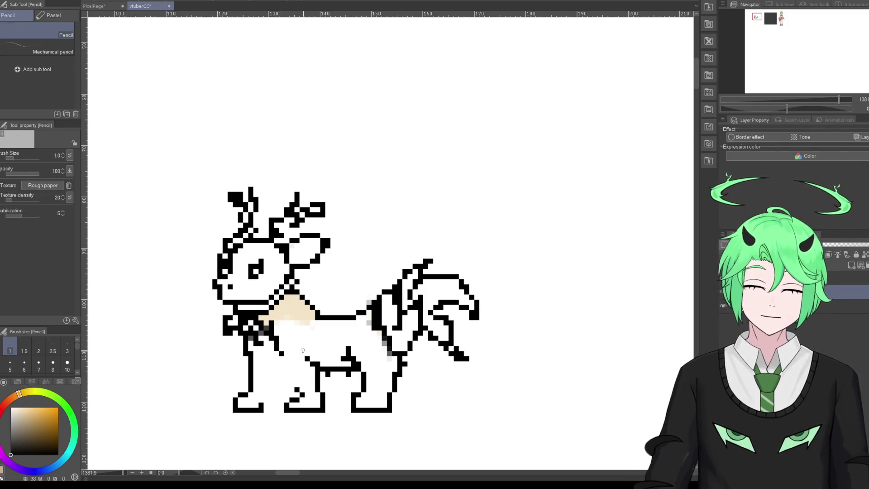
key(p)
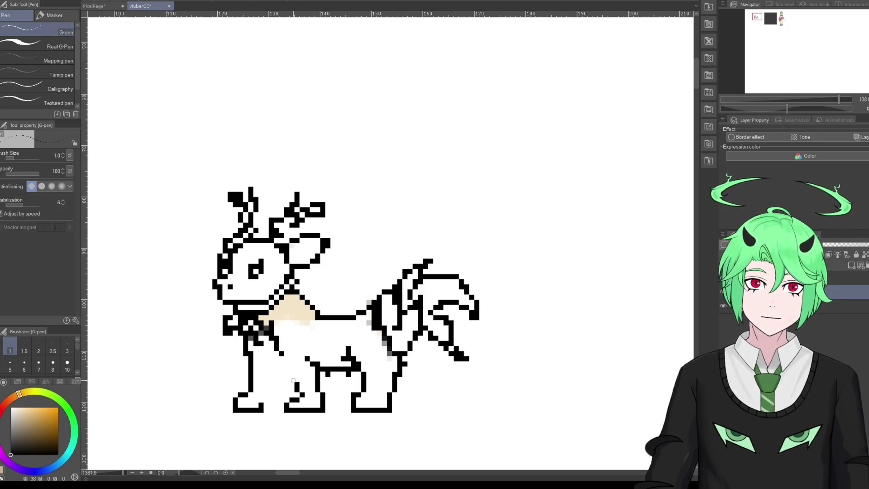
drag(287, 371, 282, 360)
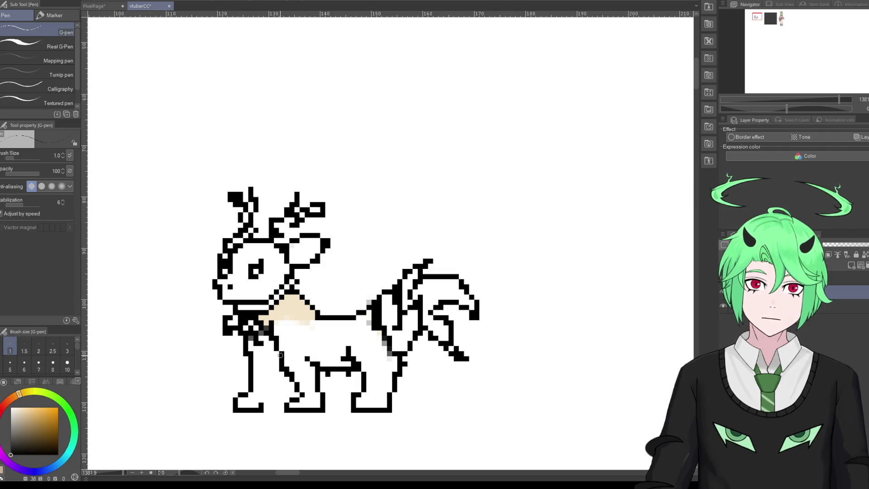
drag(271, 363, 269, 407)
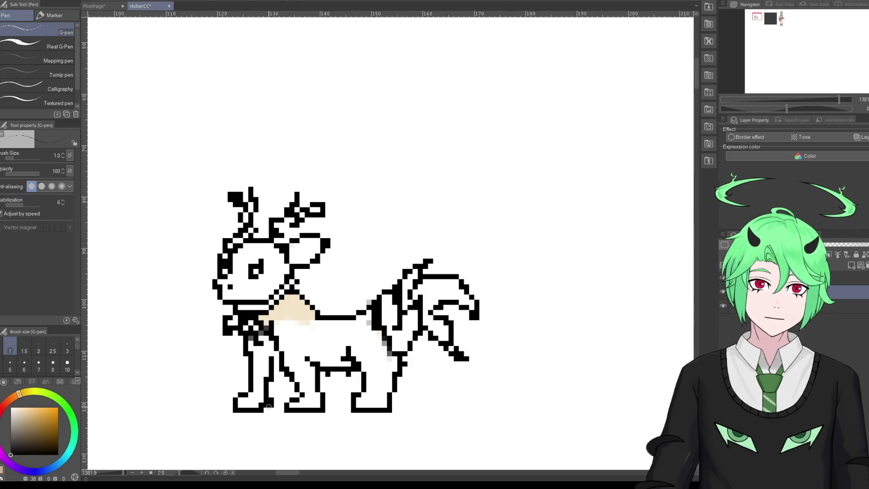
drag(271, 408, 274, 361)
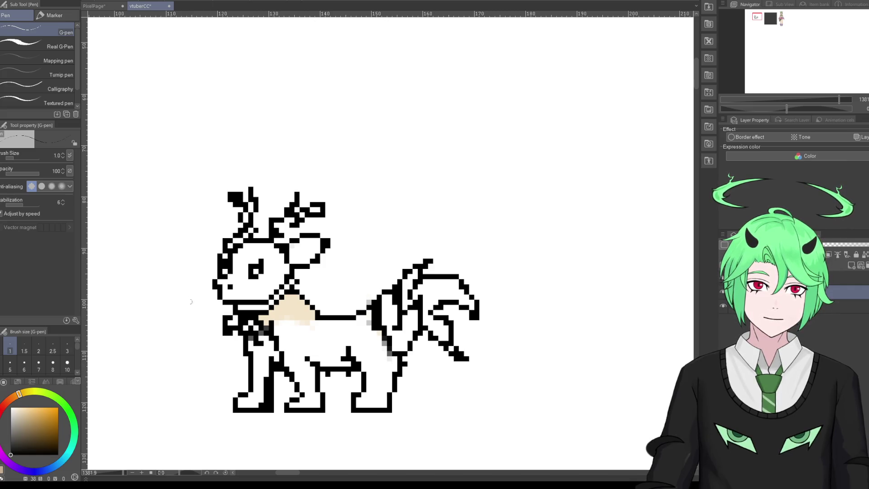
Step: Extend the front-leg line upward and erase stray pixels along it
key(e)
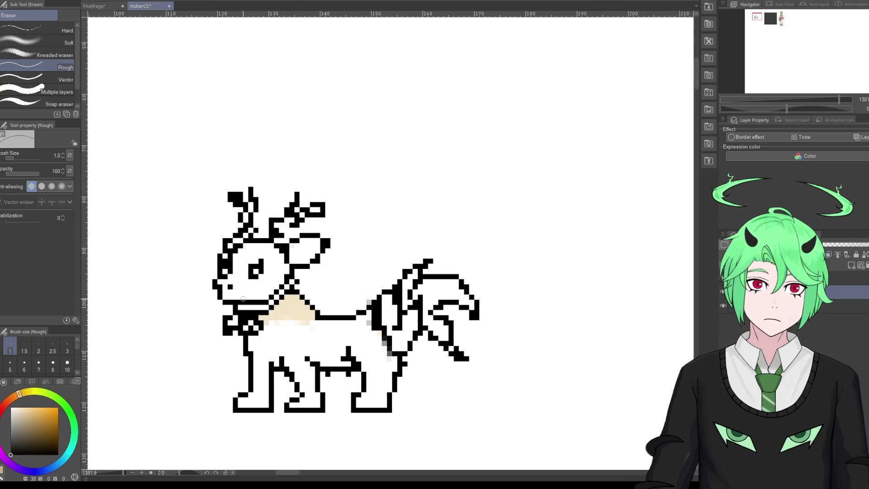
key(p)
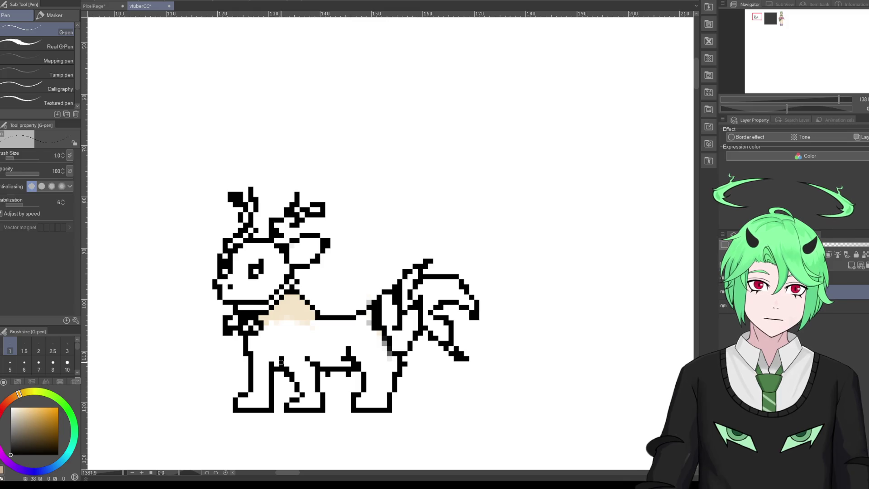
drag(275, 357, 271, 338)
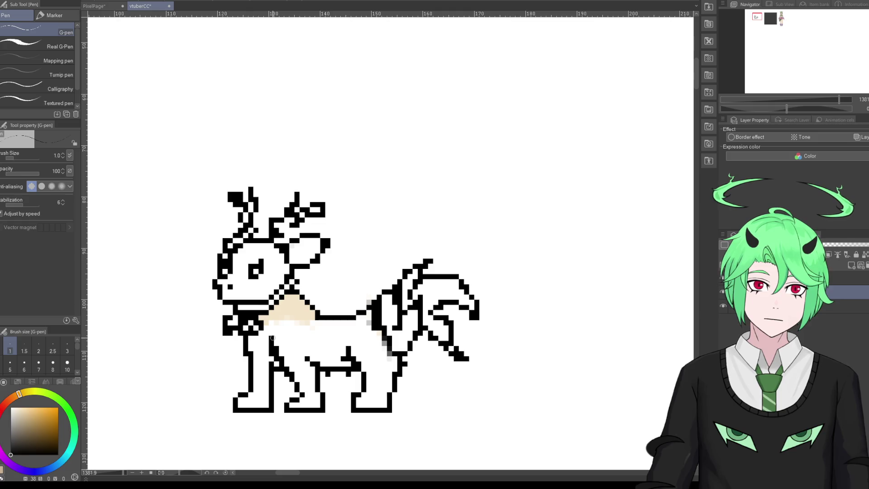
key(e)
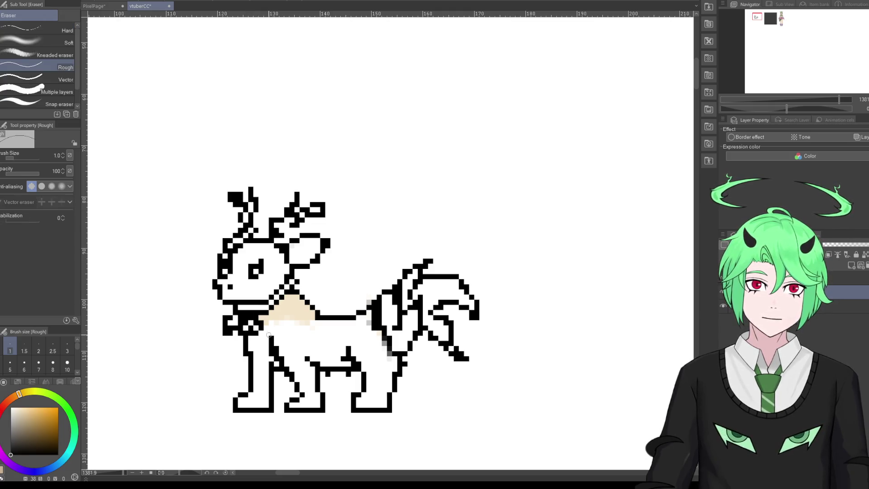
mouse_move(274, 339)
mouse_down()
mouse_move(299, 387)
mouse_move(276, 363)
mouse_up()
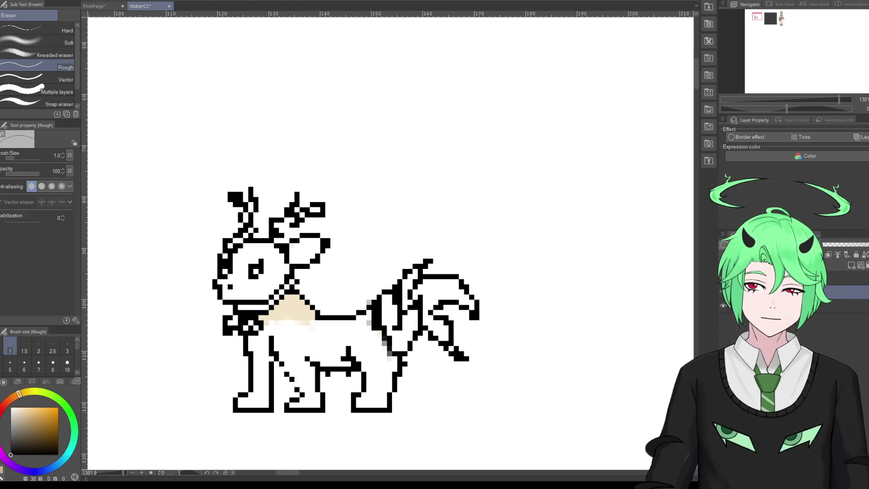
Step: Add extra outline pixels to the front leg and extend its diagonal line
key(b)
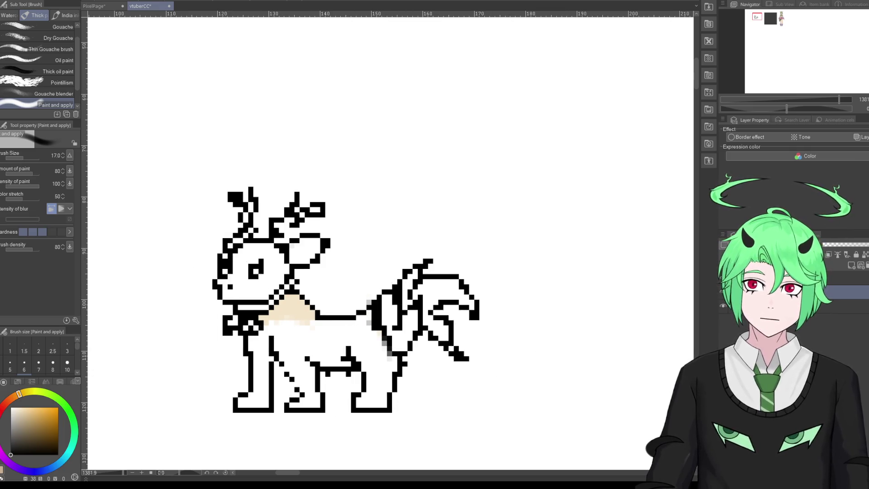
key(p)
drag(273, 355, 283, 364)
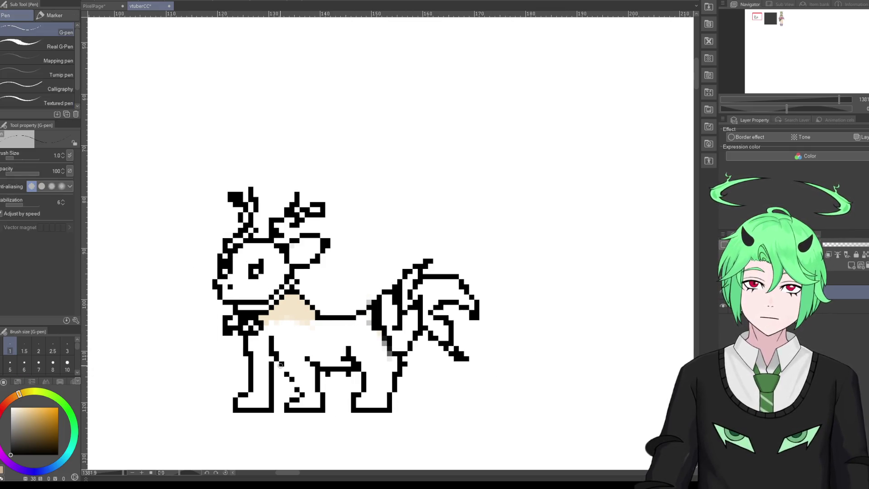
click(274, 370)
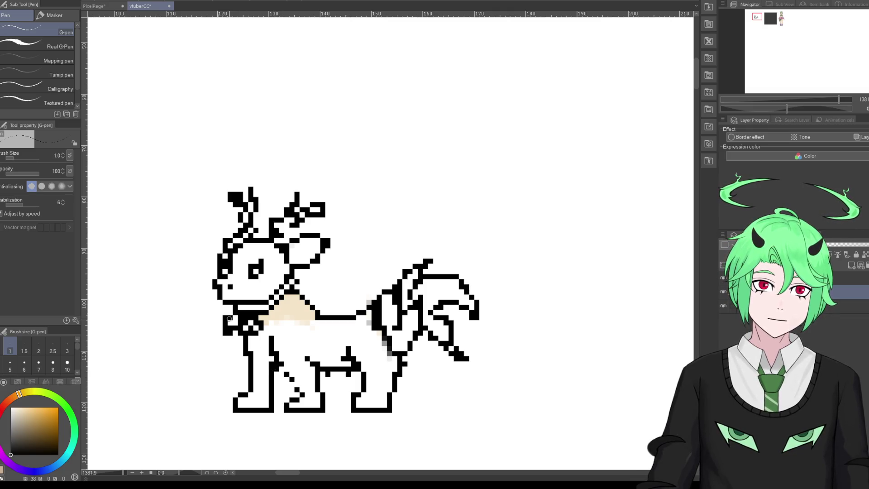
key(e)
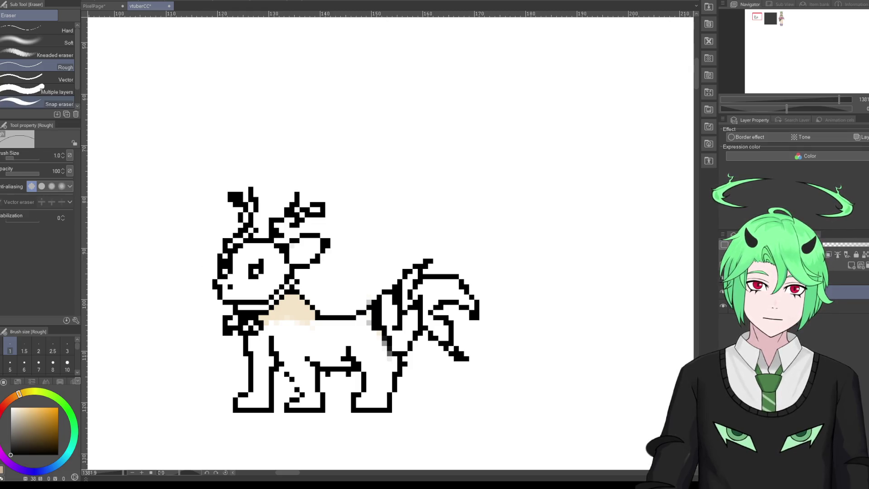
key(p)
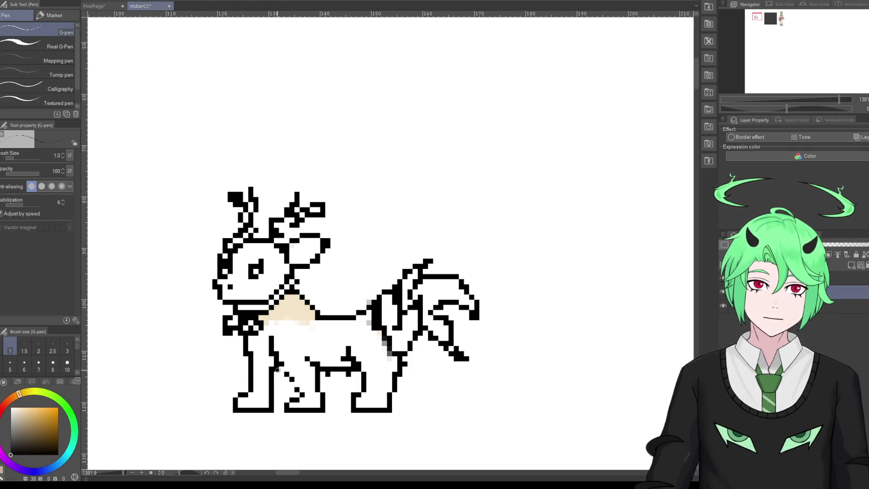
click(296, 386)
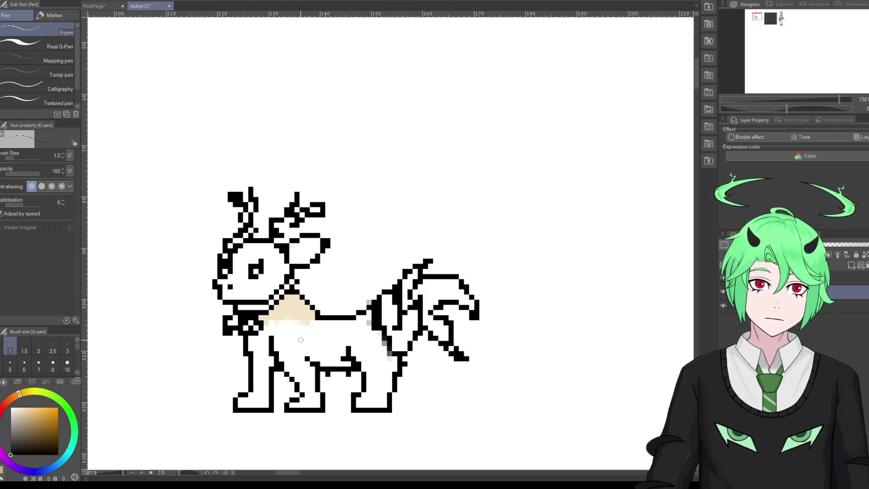
key(e)
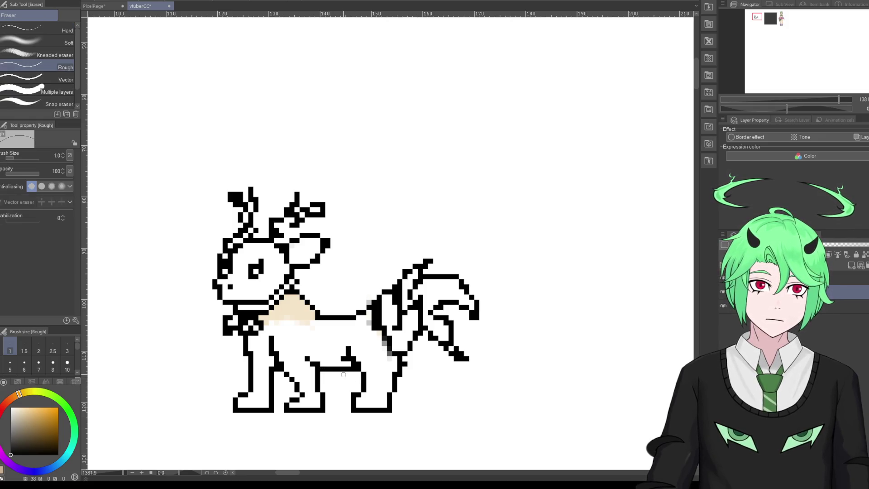
Step: Erase the old back-leg corner and draw a new line from back foot to tail base
drag(388, 405, 390, 406)
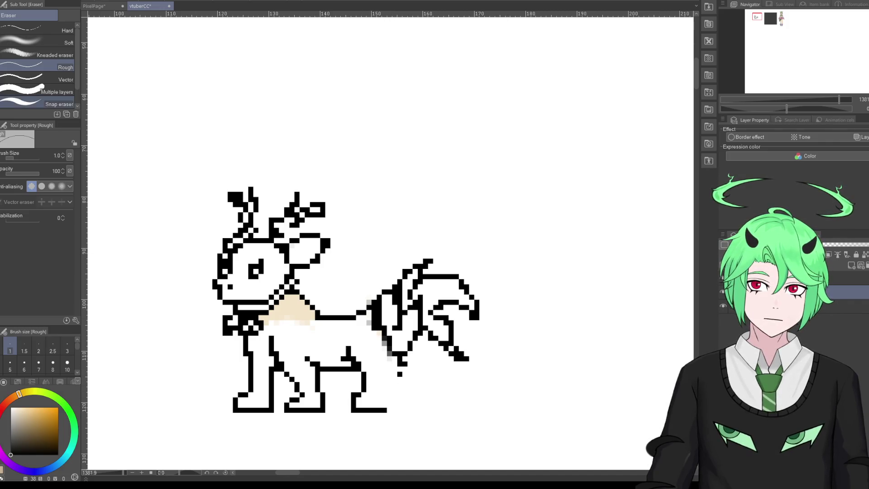
key(p)
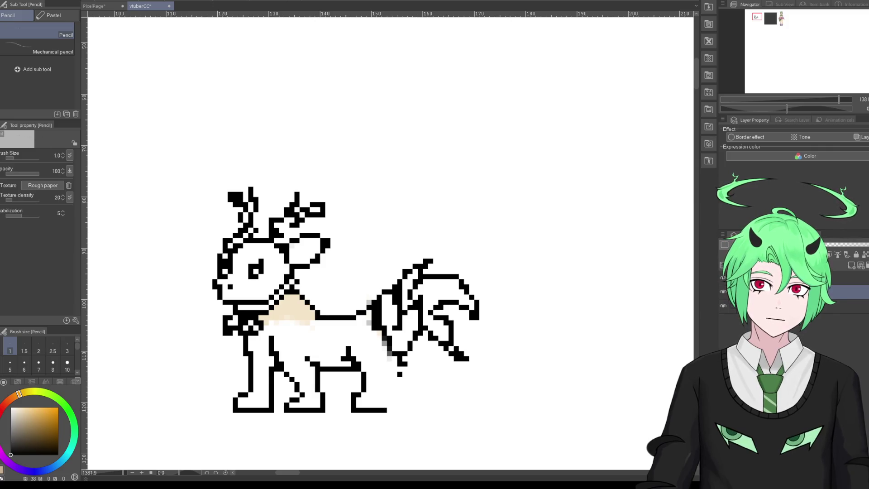
key(p)
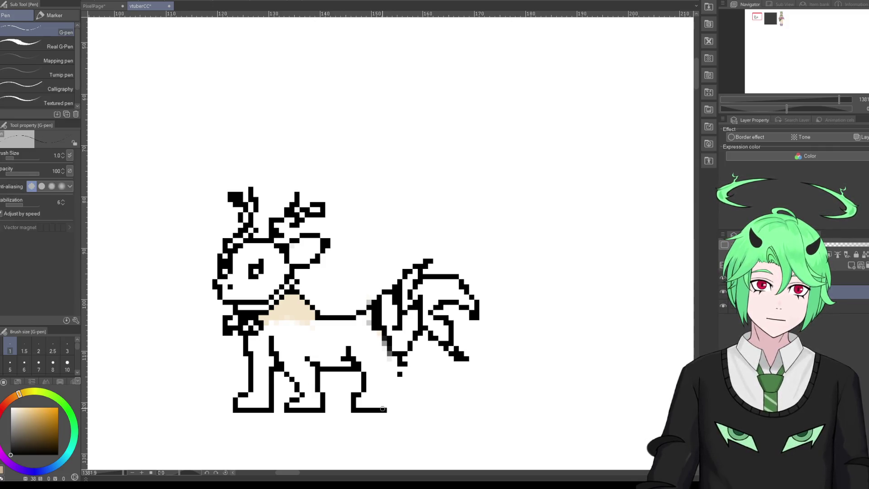
drag(383, 399, 399, 365)
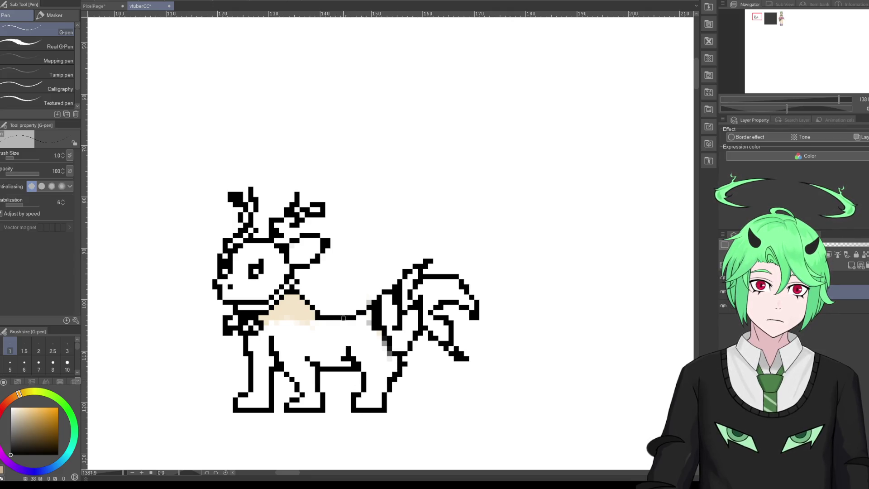
Step: Rework the back line behind the neck, thinning it to a single pixel
mouse_move(299, 292)
mouse_down()
mouse_move(341, 315)
mouse_move(370, 302)
mouse_up()
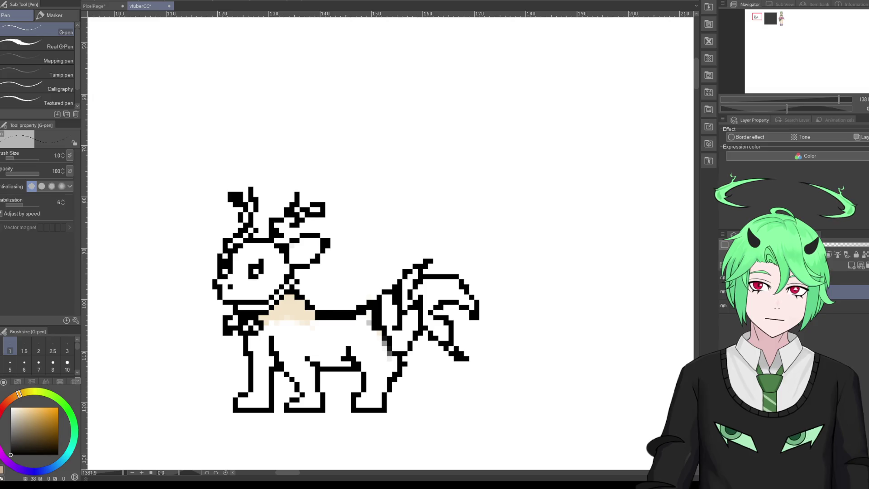
key(e)
mouse_move(336, 317)
mouse_down()
mouse_move(320, 316)
mouse_move(355, 317)
mouse_move(369, 307)
mouse_move(372, 319)
mouse_up()
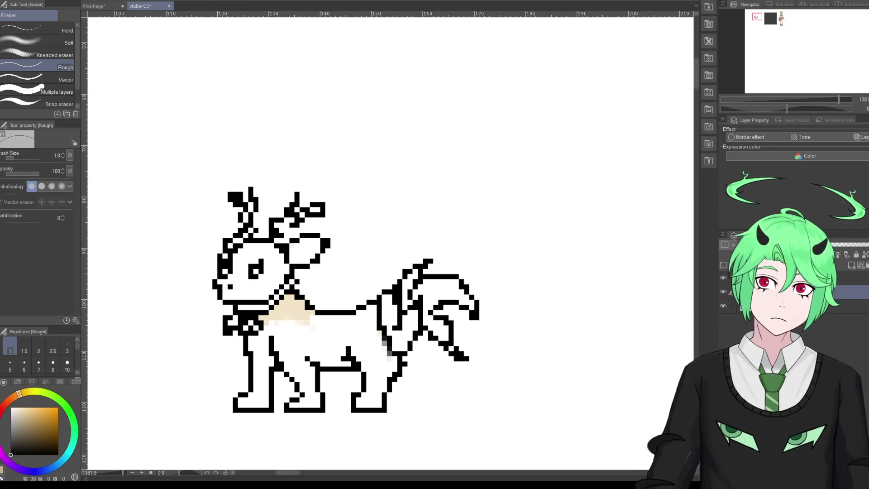
key(p)
alt+click(290, 309)
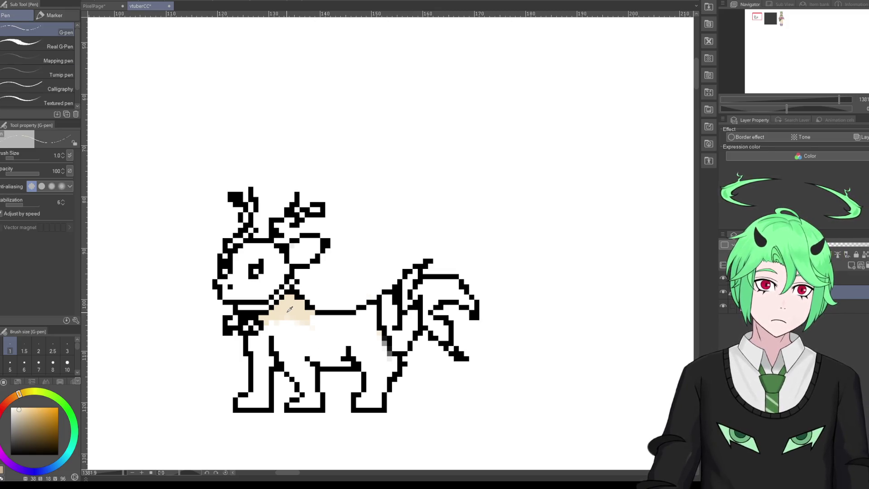
Step: Paint cream below the chest, over the haunch, rear leg, front legs and between the legs
mouse_move(267, 320)
mouse_down()
mouse_move(261, 337)
mouse_move(373, 310)
mouse_move(393, 362)
mouse_move(377, 401)
mouse_move(362, 406)
mouse_move(378, 400)
mouse_move(365, 394)
mouse_move(374, 392)
mouse_move(368, 321)
mouse_up()
mouse_move(374, 377)
mouse_down()
mouse_move(374, 393)
mouse_move(377, 331)
mouse_move(382, 386)
mouse_up()
mouse_move(379, 351)
mouse_down()
mouse_move(379, 387)
mouse_move(390, 368)
mouse_move(355, 350)
mouse_move(361, 364)
mouse_move(361, 334)
mouse_move(343, 323)
mouse_move(312, 331)
mouse_move(326, 339)
mouse_move(282, 355)
mouse_move(296, 376)
mouse_move(283, 349)
mouse_move(306, 376)
mouse_up()
mouse_move(290, 337)
mouse_down()
mouse_move(304, 376)
mouse_move(310, 337)
mouse_move(337, 343)
mouse_move(297, 340)
mouse_move(323, 352)
mouse_move(346, 342)
mouse_move(316, 349)
mouse_move(321, 358)
mouse_move(344, 350)
mouse_move(329, 363)
mouse_move(344, 355)
mouse_move(347, 363)
mouse_up()
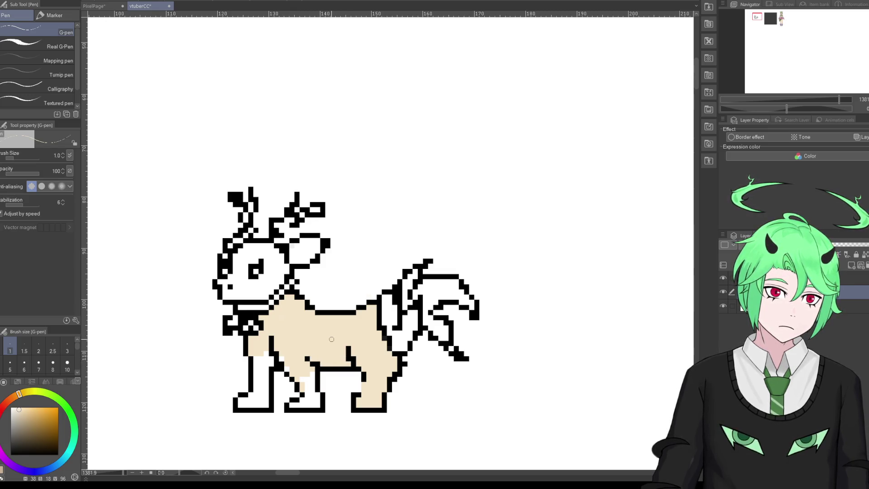
mouse_move(256, 350)
mouse_down()
mouse_move(260, 378)
mouse_move(264, 345)
mouse_move(267, 374)
mouse_move(272, 365)
mouse_move(241, 405)
mouse_move(254, 404)
mouse_move(265, 373)
mouse_move(260, 401)
mouse_up()
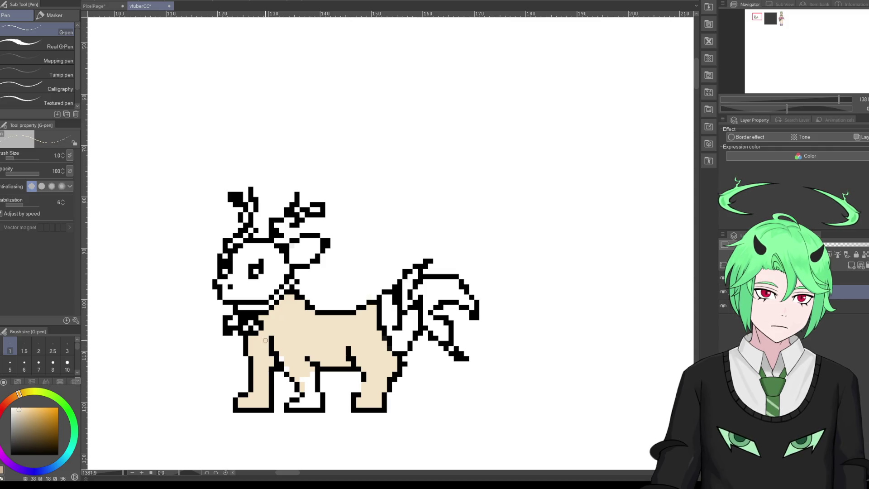
mouse_move(281, 365)
mouse_down()
mouse_move(304, 373)
mouse_move(312, 389)
mouse_move(291, 406)
mouse_move(316, 403)
mouse_up()
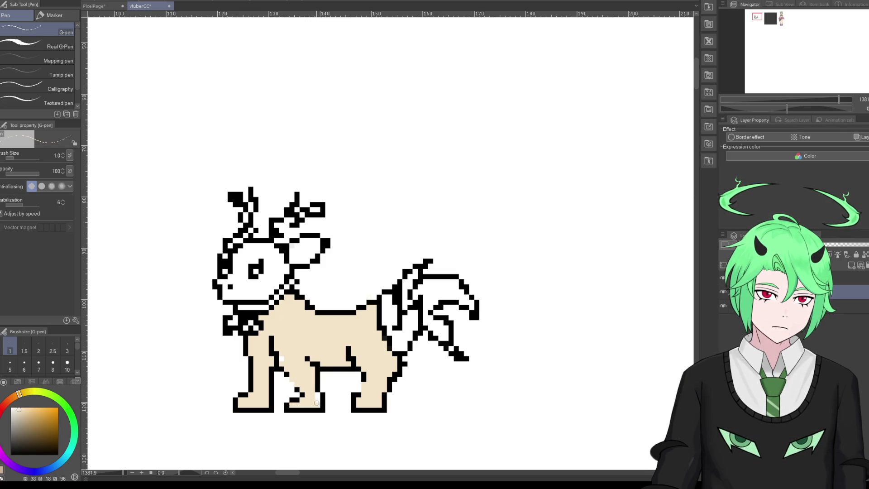
alt+click(273, 361)
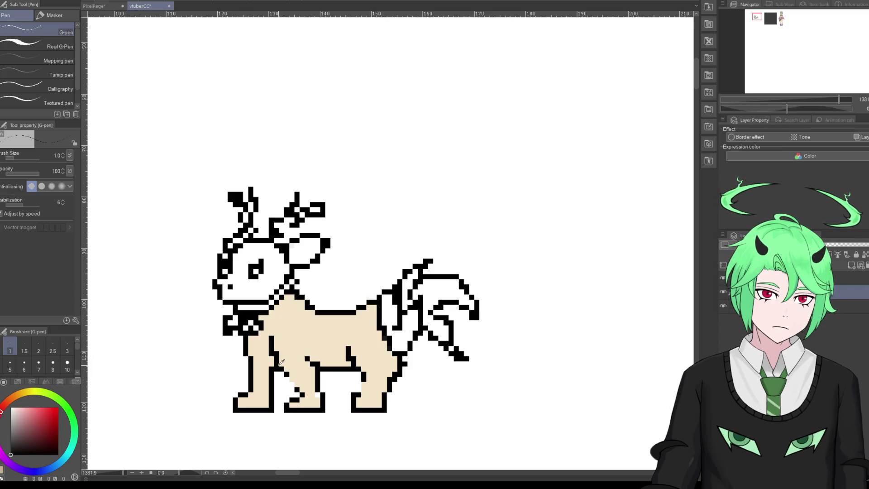
drag(281, 374, 297, 392)
Step: Undo the stray hind-leg stroke and paint cream around the mouth and muzzle
key(ctrl+z)
key(ctrl+z)
key(ctrl+z)
alt+click(290, 314)
drag(247, 291, 233, 292)
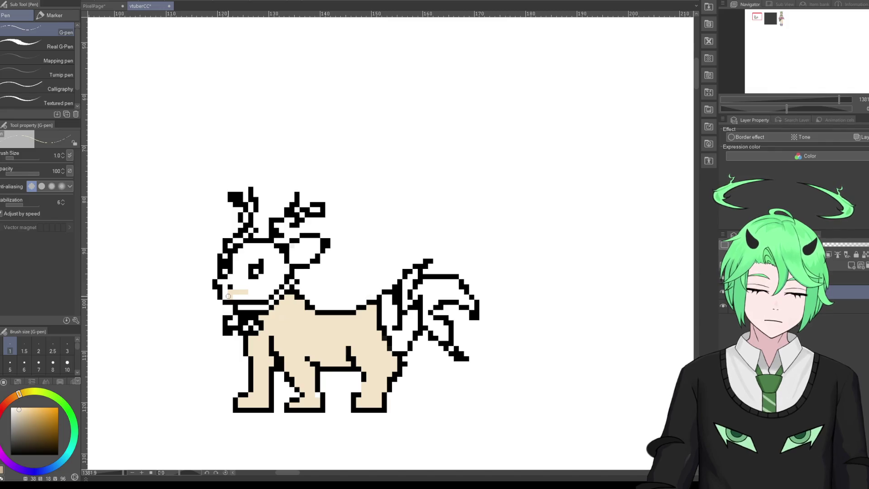
key(ctrl+z)
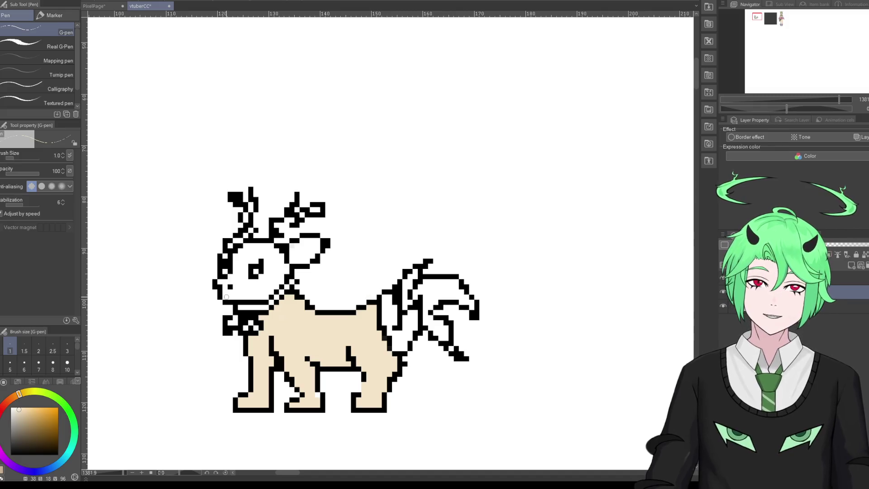
click(224, 291)
mouse_move(222, 287)
mouse_down()
mouse_move(264, 297)
mouse_move(285, 278)
mouse_move(261, 283)
mouse_move(277, 250)
mouse_move(226, 256)
mouse_move(241, 264)
mouse_move(261, 252)
mouse_move(231, 279)
mouse_move(238, 282)
mouse_up()
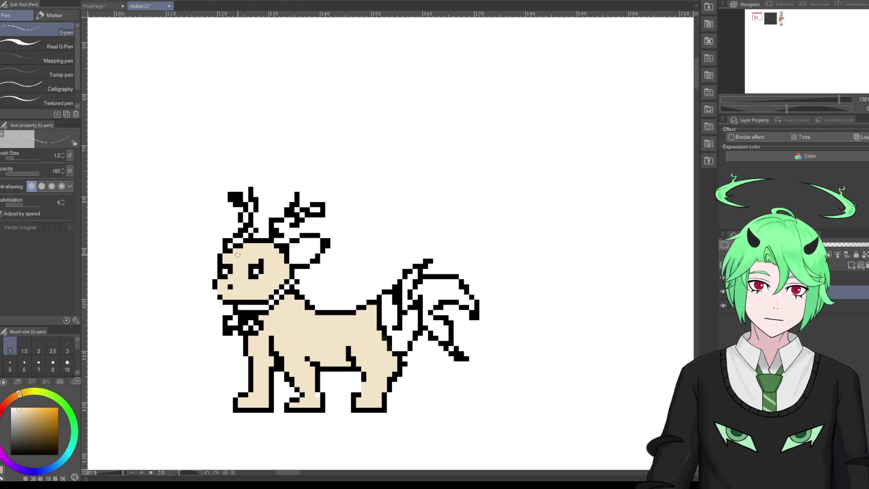
Step: Fill the inside of the ear with beige, closing the remaining gap
alt+click(221, 295)
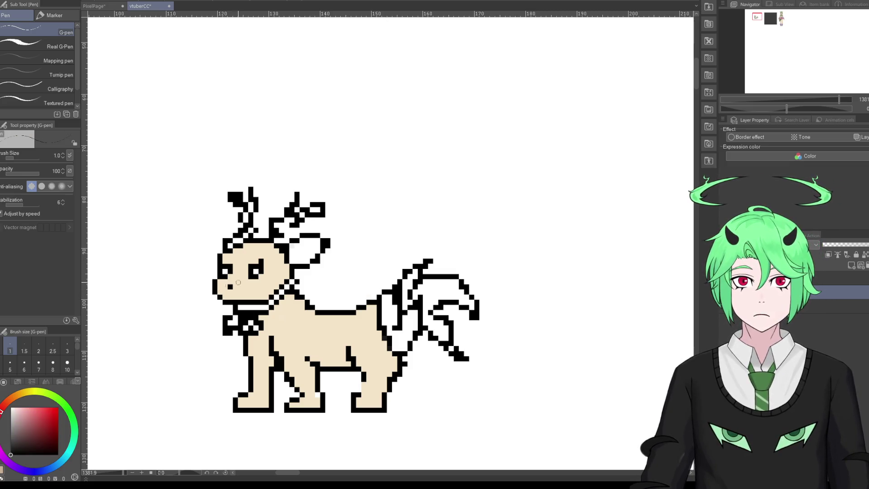
alt+click(282, 255)
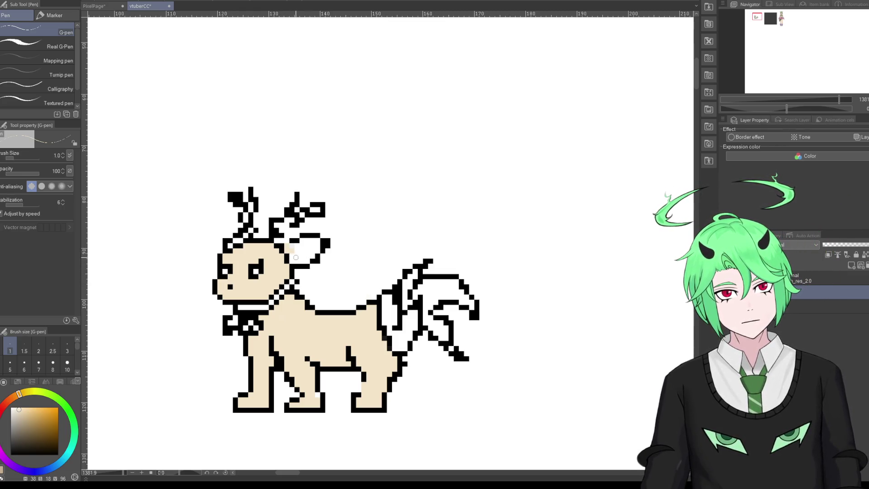
mouse_move(286, 247)
mouse_down()
mouse_move(319, 242)
mouse_move(298, 257)
mouse_up()
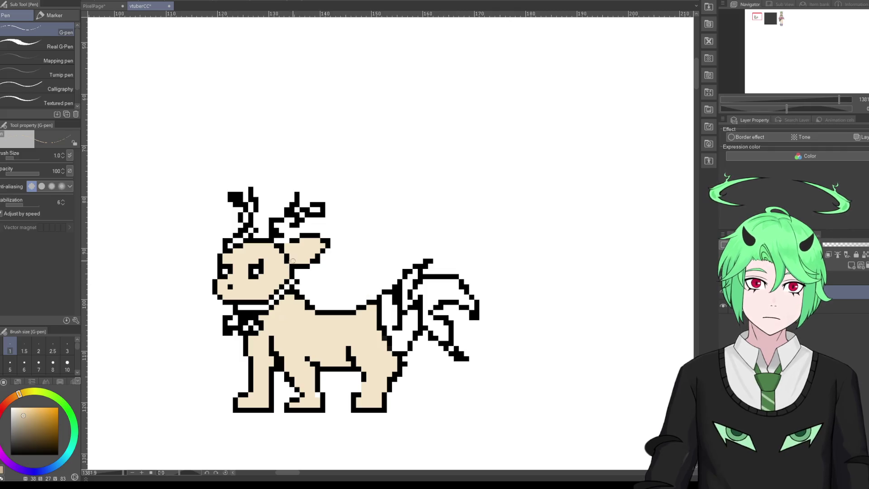
mouse_move(288, 253)
mouse_down()
mouse_move(301, 245)
mouse_move(294, 260)
mouse_up()
Step: Fill in black pixels on the antler's lower branch
alt+click(299, 250)
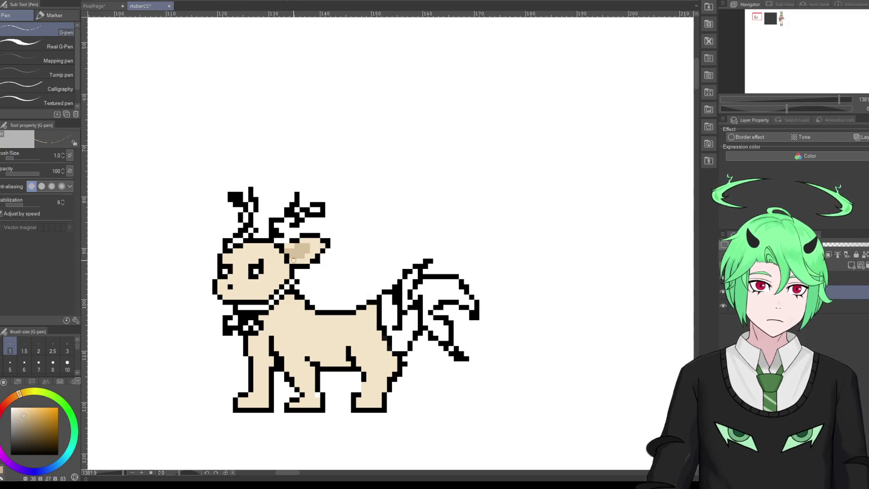
alt+click(307, 241)
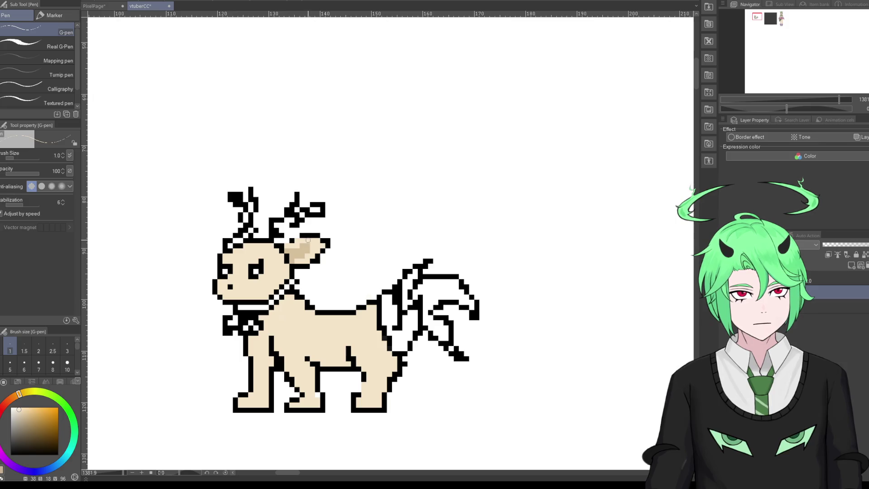
alt+click(317, 236)
click(295, 238)
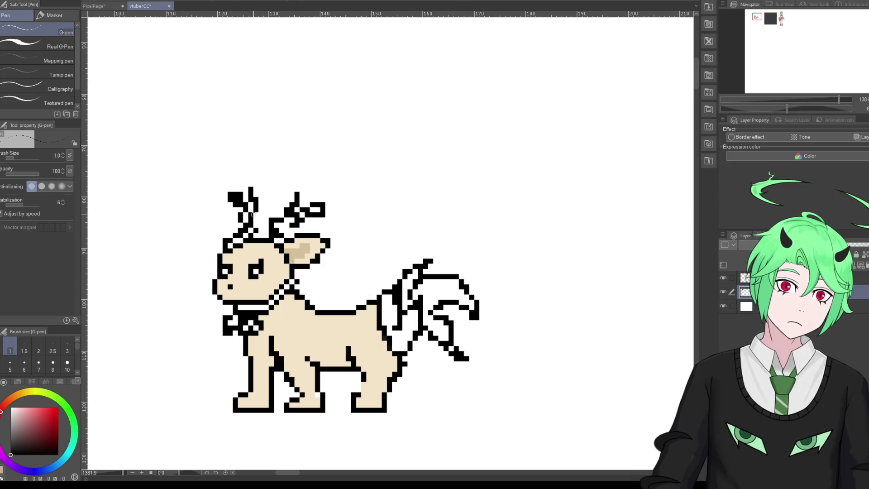
drag(281, 236, 301, 230)
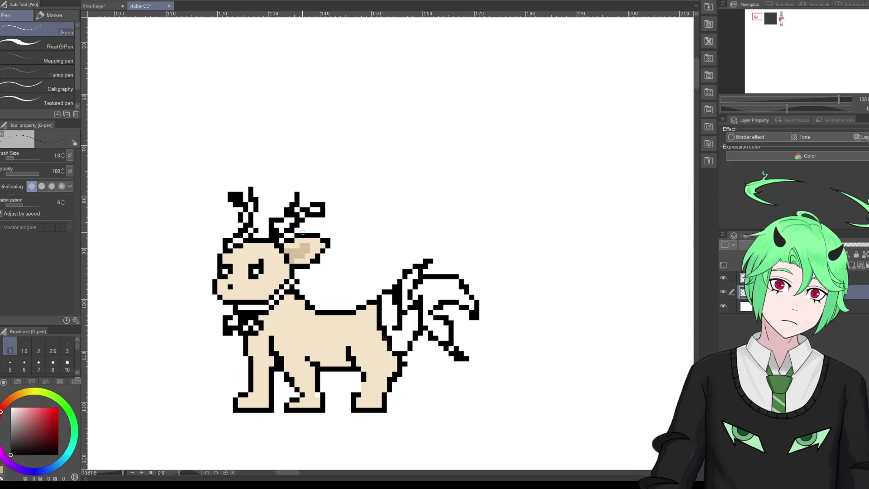
Step: Paint the bases of both the left and right antlers a reddish dark brown
click(25, 430)
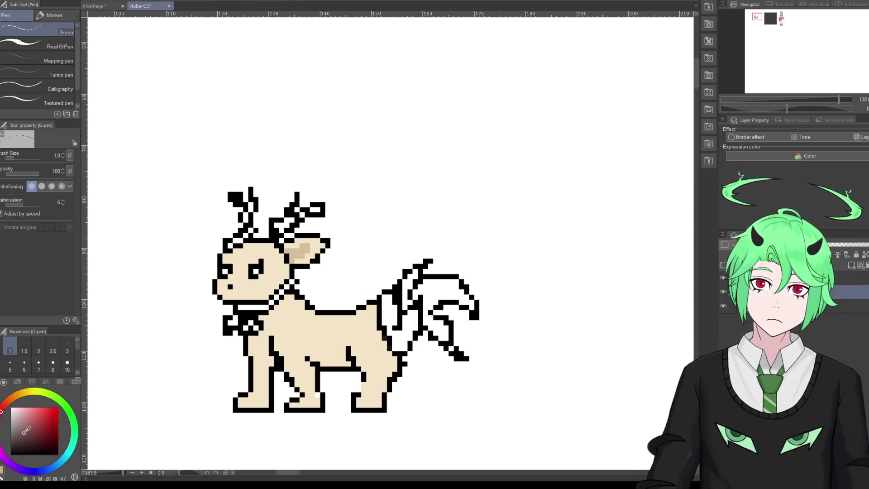
click(3, 406)
click(26, 433)
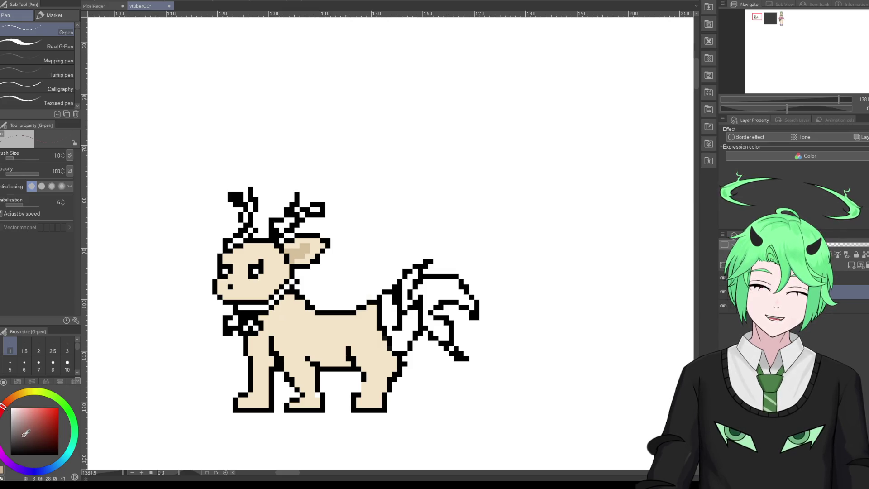
mouse_move(230, 248)
mouse_down()
mouse_move(242, 236)
mouse_move(243, 211)
mouse_up()
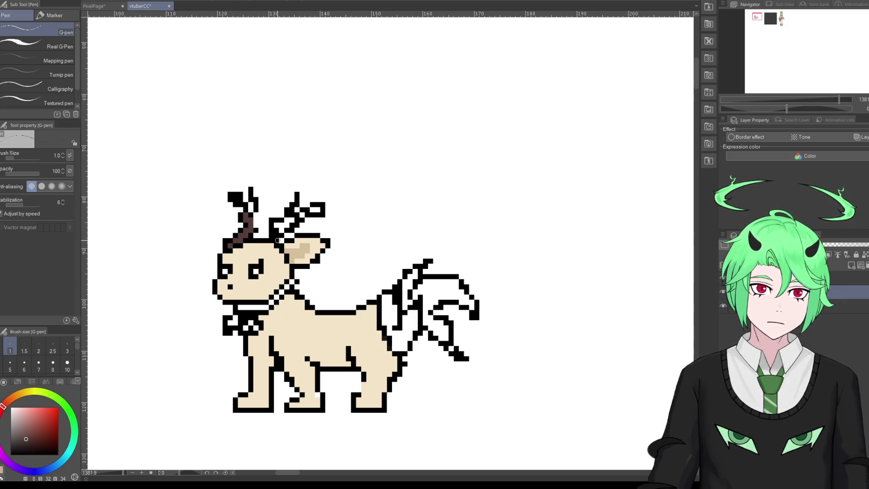
drag(278, 241, 302, 206)
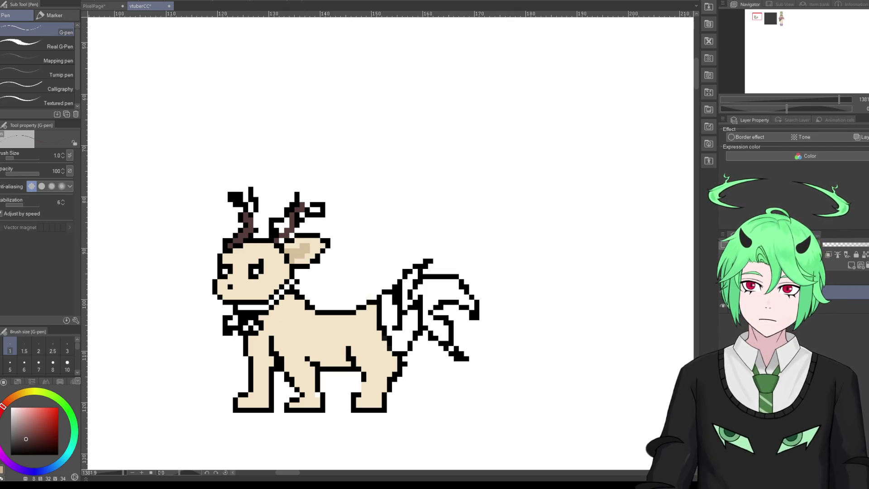
key(e)
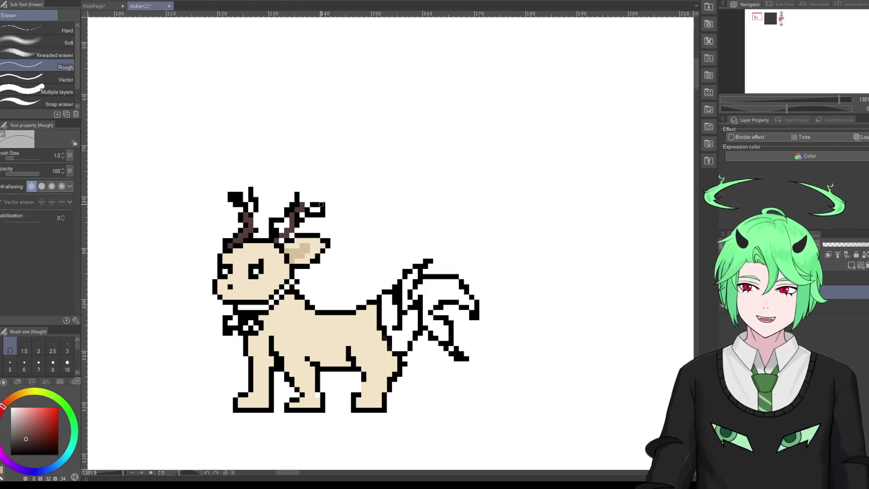
Step: Erase the right antler's upper branch and the black pixels at its base
mouse_move(307, 210)
mouse_down()
mouse_move(321, 206)
mouse_move(317, 215)
mouse_move(288, 208)
mouse_move(273, 220)
mouse_up()
click(271, 236)
key(p)
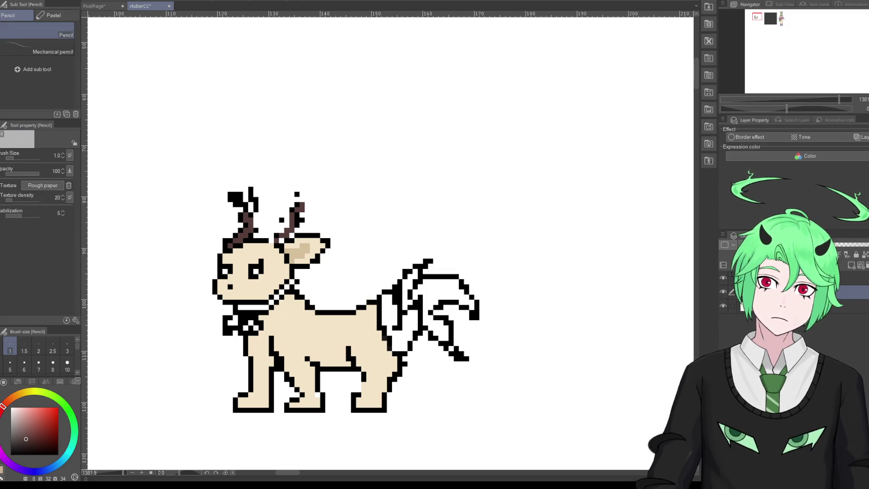
alt+click(246, 262)
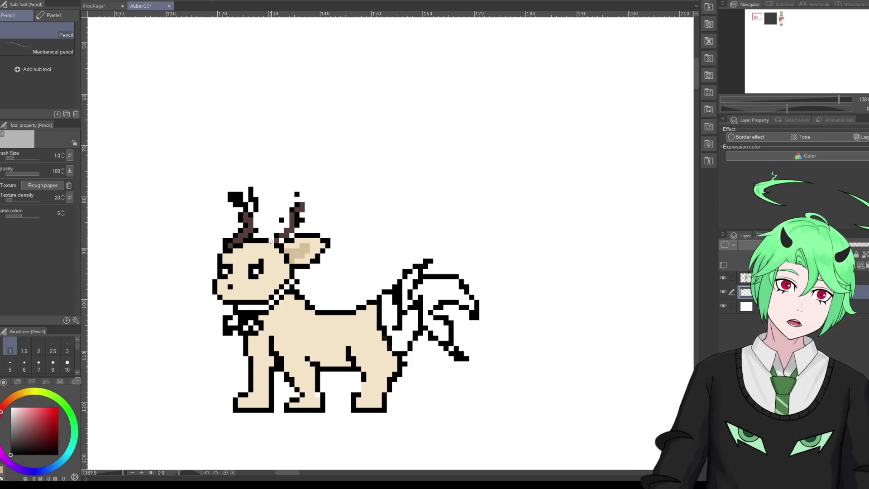
key(p)
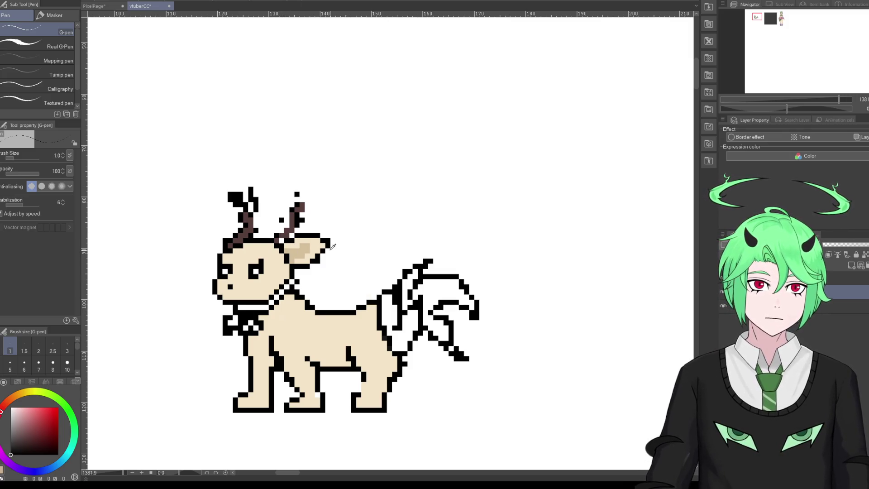
Step: Draw the right antler's new up-right branch and outline its top in black
drag(277, 236, 289, 217)
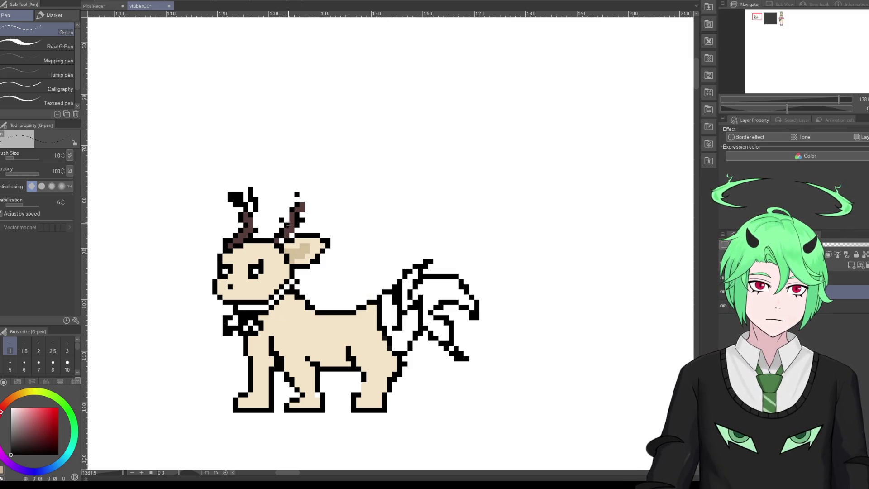
click(292, 207)
drag(286, 196, 283, 242)
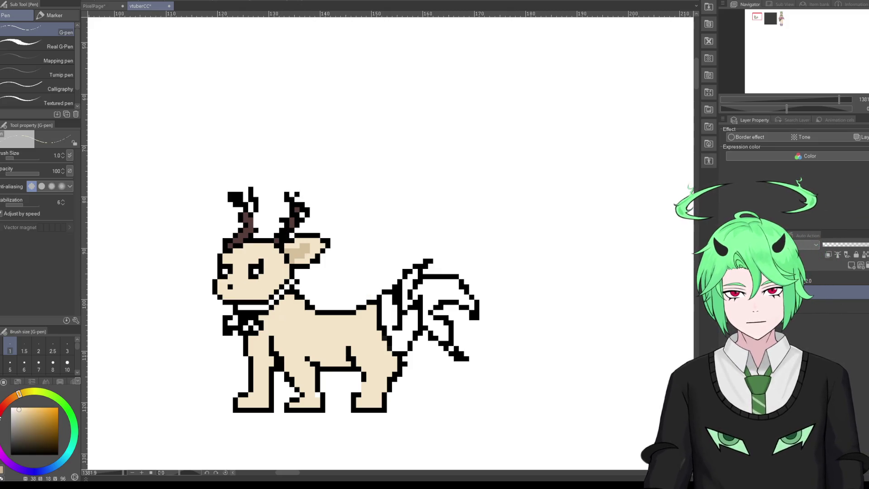
Step: Dot a light-pink checker-pattern blush on the cheek below the eye, undoing the extra pixels
click(19, 410)
click(21, 407)
click(250, 287)
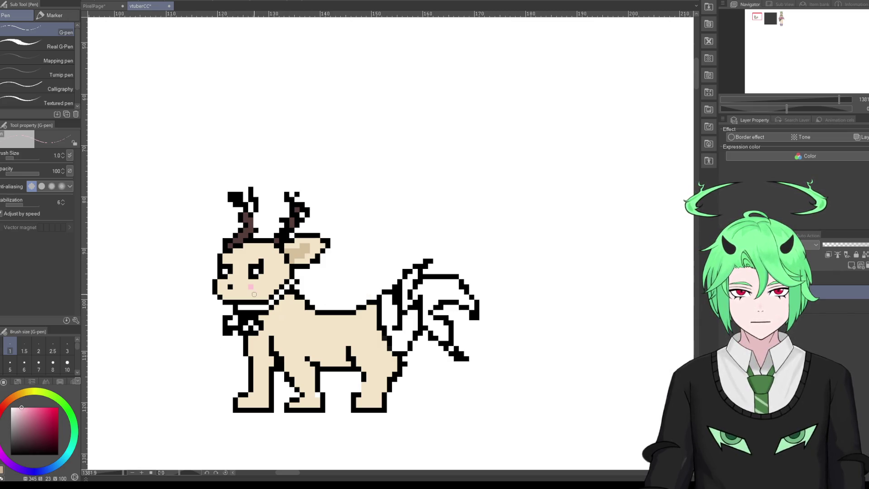
click(255, 292)
click(261, 287)
click(266, 292)
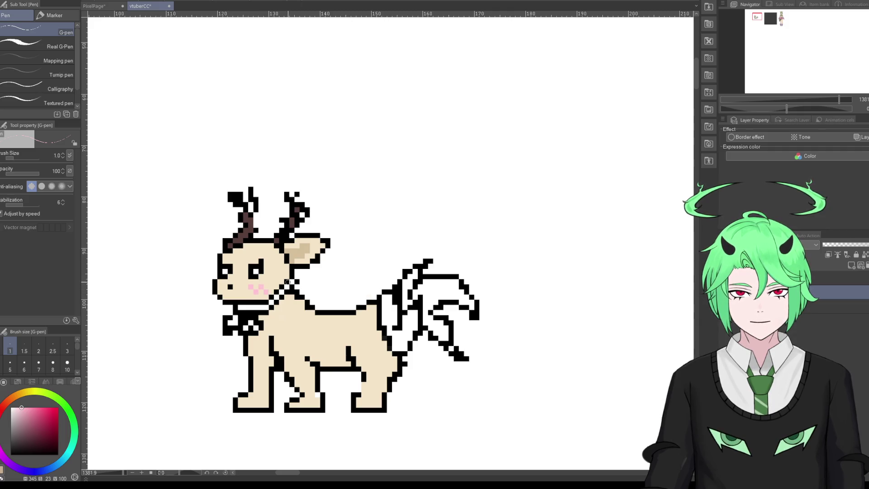
key(ctrl+z)
key(ctrl+z)
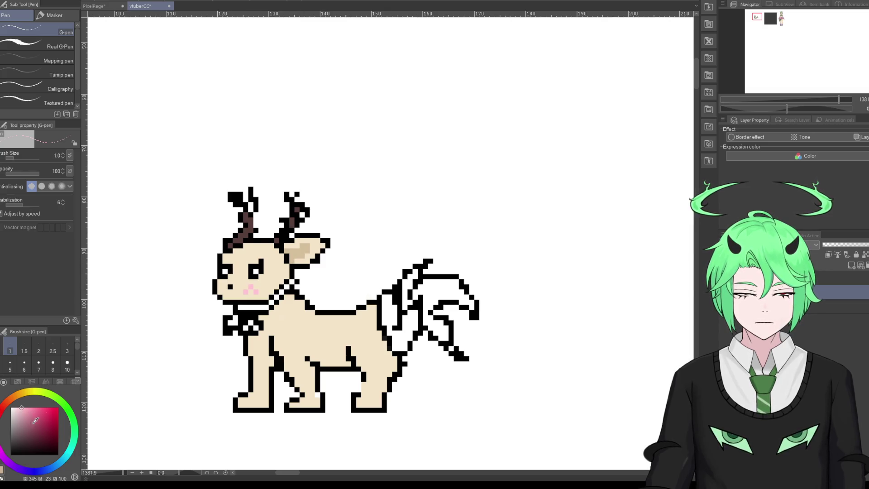
click(34, 417)
Step: Try a purple eye fill with a lavender highlight pixel, then undo the large fill
click(14, 467)
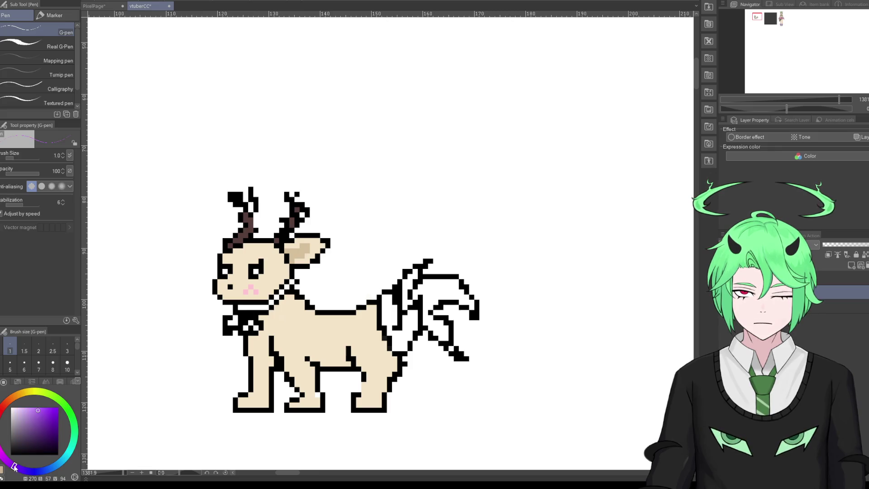
drag(261, 266, 260, 274)
click(254, 274)
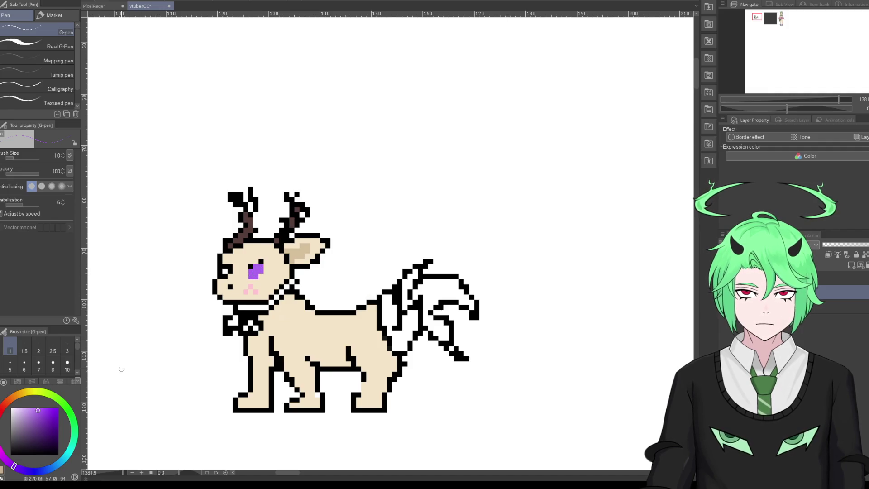
click(22, 406)
click(20, 407)
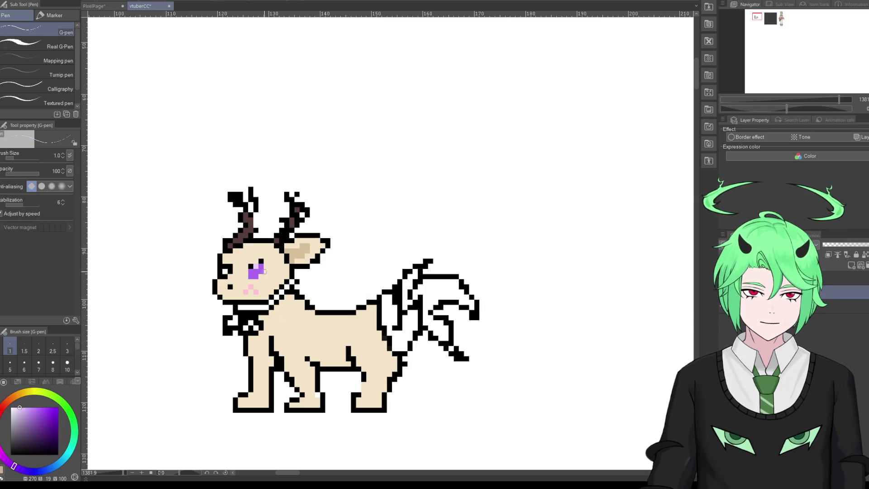
click(256, 268)
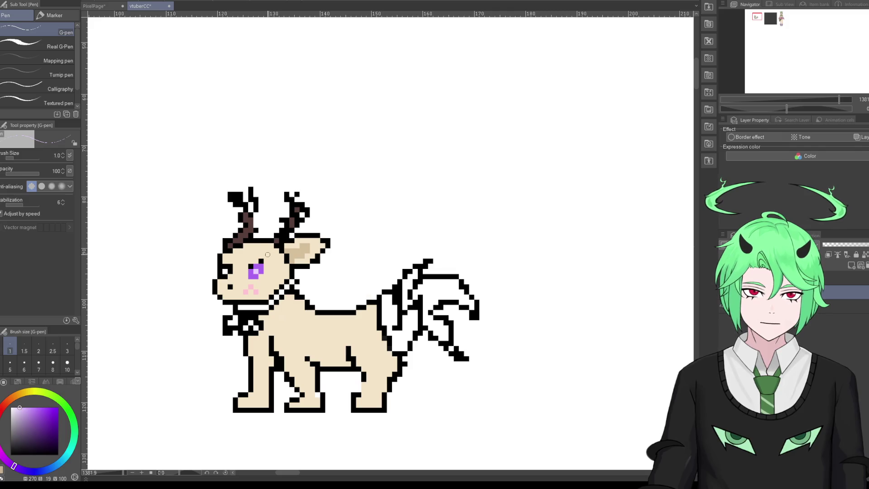
key(ctrl+z)
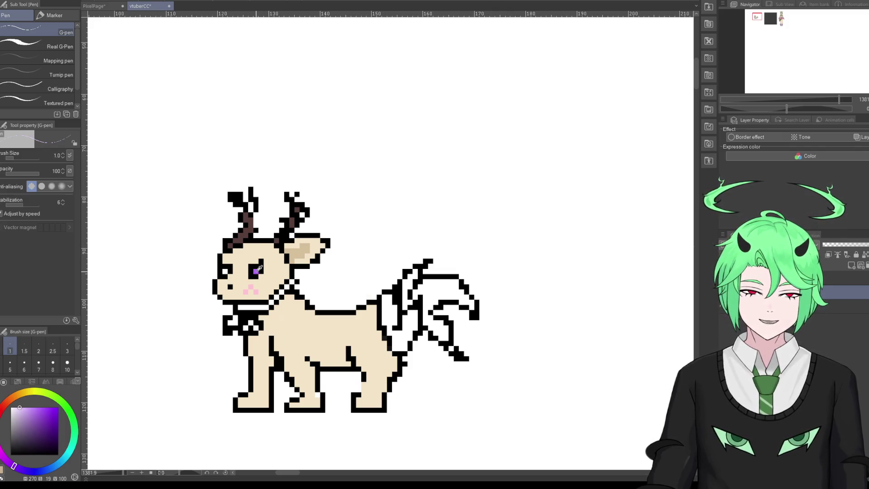
Step: Cover the eye's top purple row with beige and repaint the eye black, leaving one purple pixel
alt+click(266, 259)
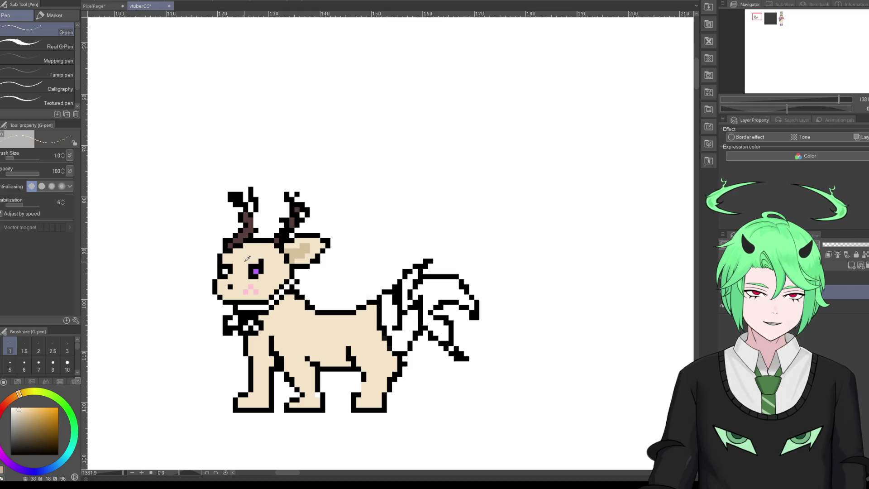
alt+click(256, 270)
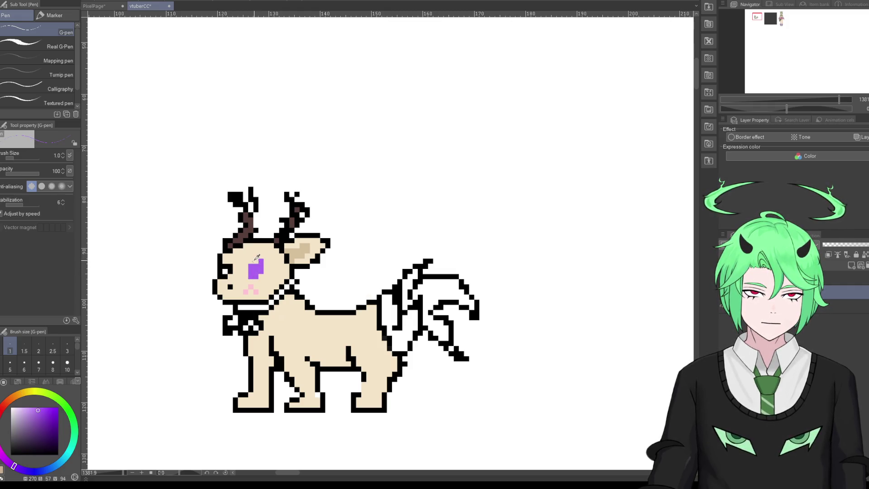
alt+click(247, 263)
drag(253, 260, 268, 260)
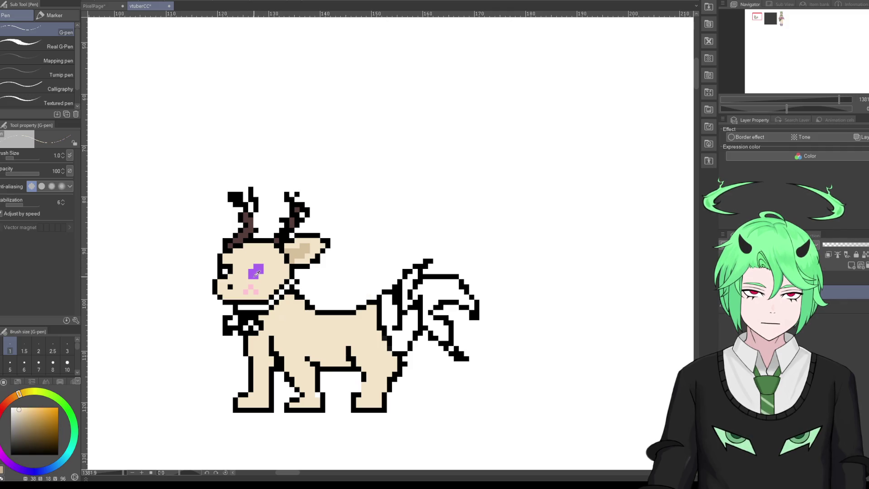
alt+click(226, 269)
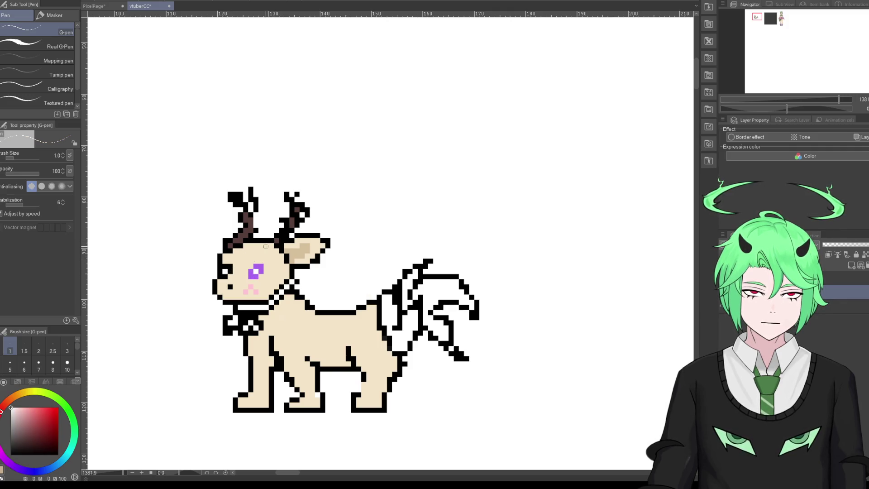
drag(256, 271, 261, 261)
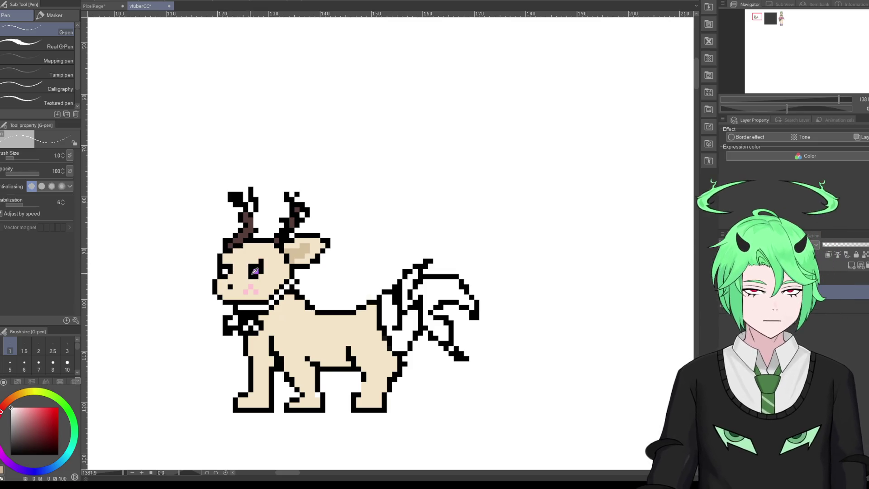
Step: Zoom out to the whole creature and choose a medium magenta-purple for the collar
key(ctrl+minus)
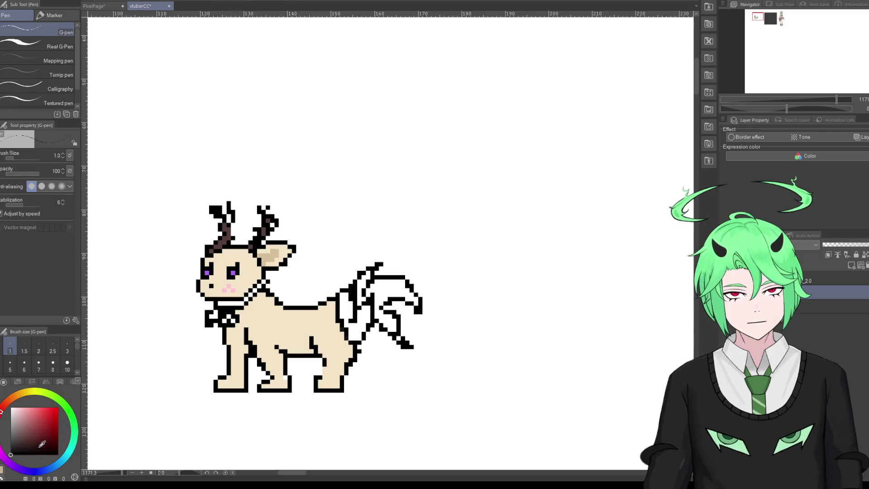
click(4, 459)
click(25, 416)
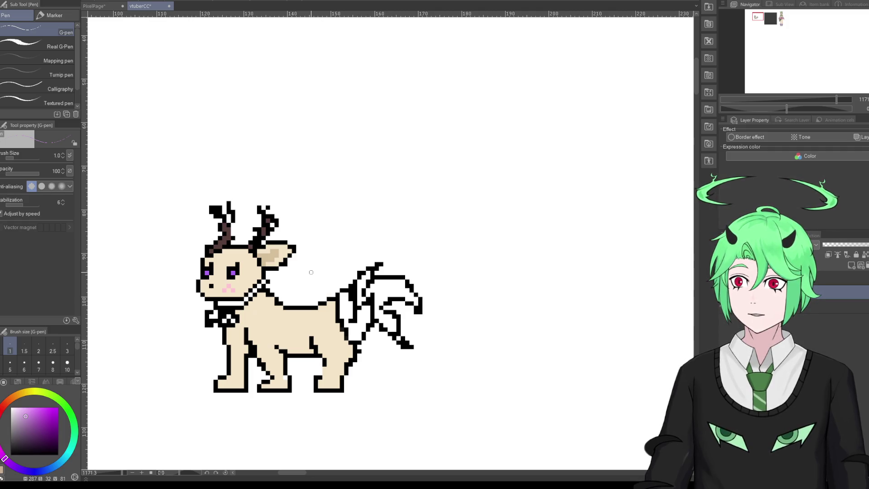
scroll(222, 310, up, 2)
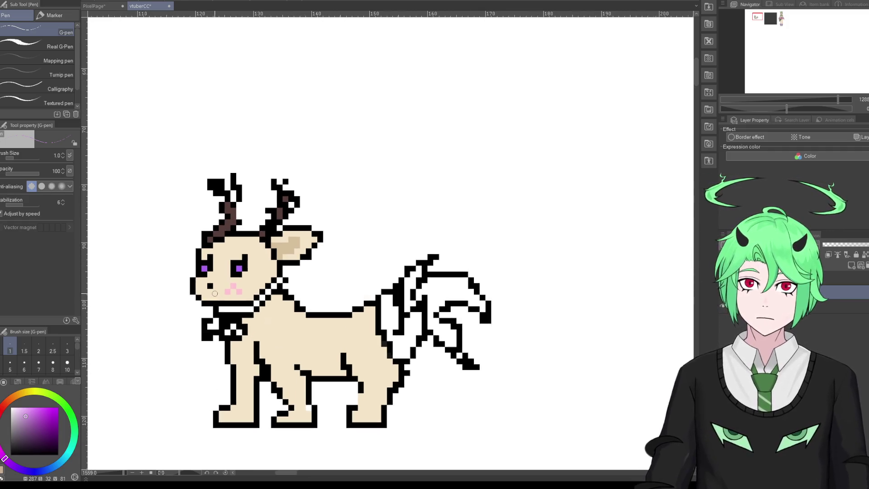
Step: Draw the purple collar line under the chin and paint the bow below it purple
mouse_move(222, 309)
mouse_down()
mouse_move(252, 308)
mouse_move(280, 280)
mouse_up()
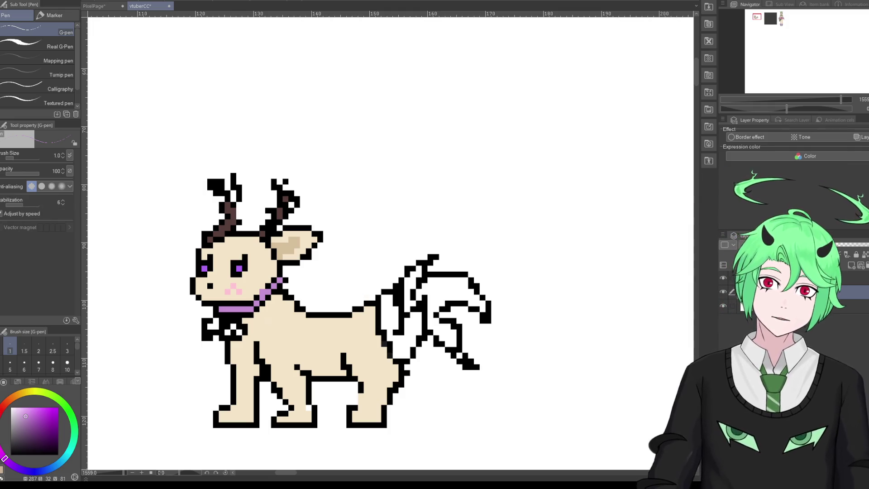
alt+click(280, 279)
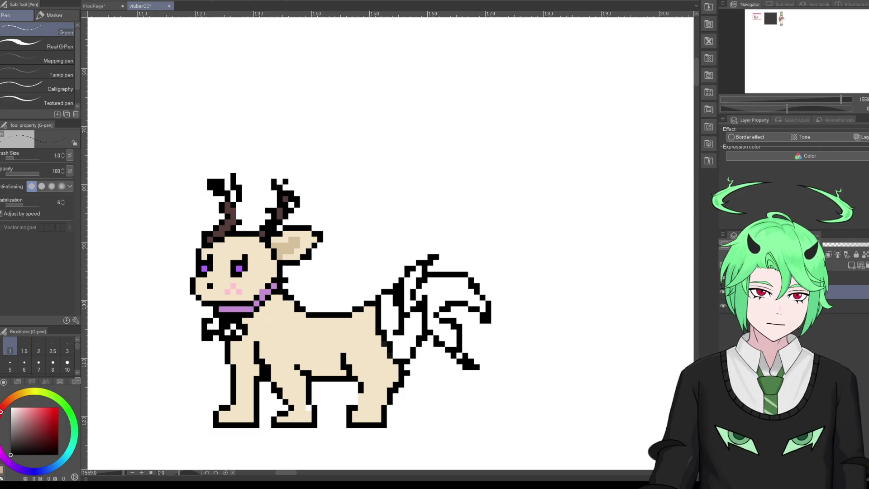
key(e)
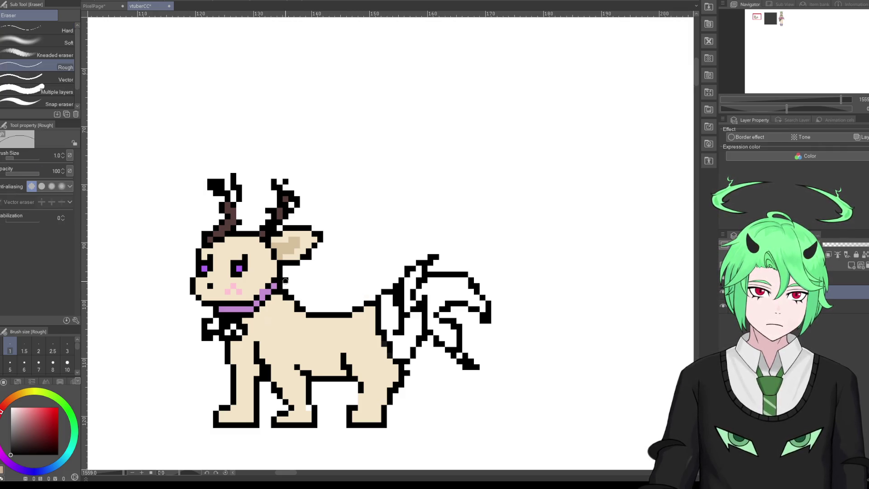
key(p)
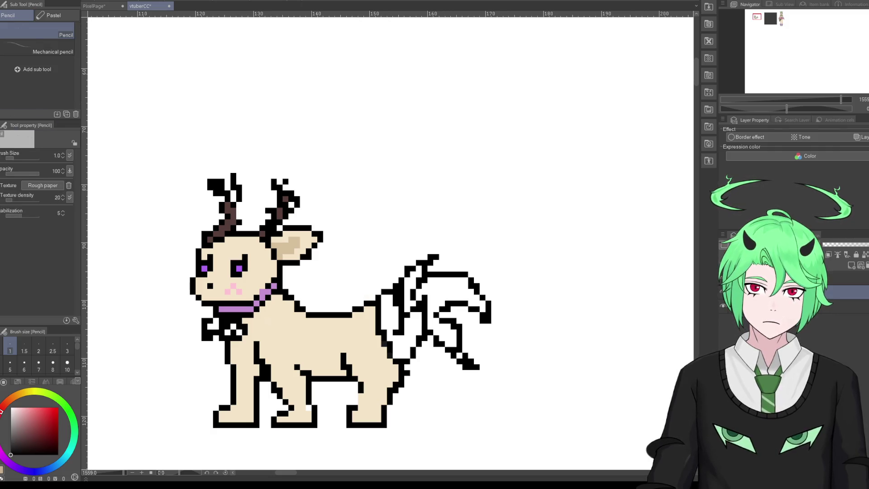
alt+click(235, 305)
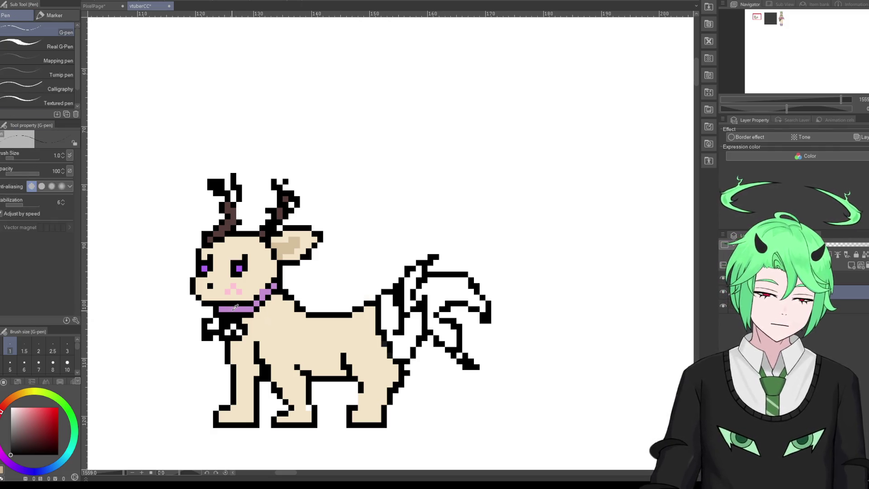
click(211, 332)
mouse_move(212, 333)
mouse_down()
mouse_move(221, 320)
mouse_move(246, 334)
mouse_up()
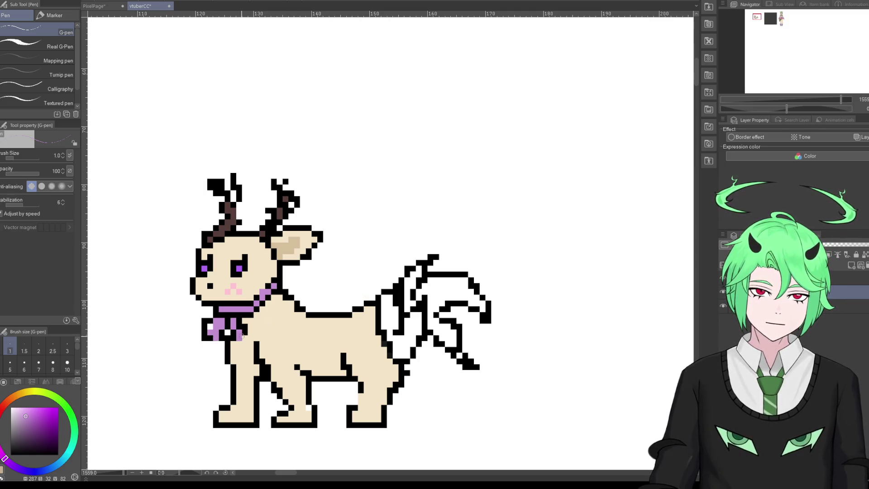
click(251, 335)
Step: Repaint the bow's left outline black and erase stray outline left of the neck and bow
click(11, 454)
mouse_move(220, 317)
mouse_down()
mouse_move(205, 337)
mouse_move(247, 338)
mouse_move(240, 318)
mouse_up()
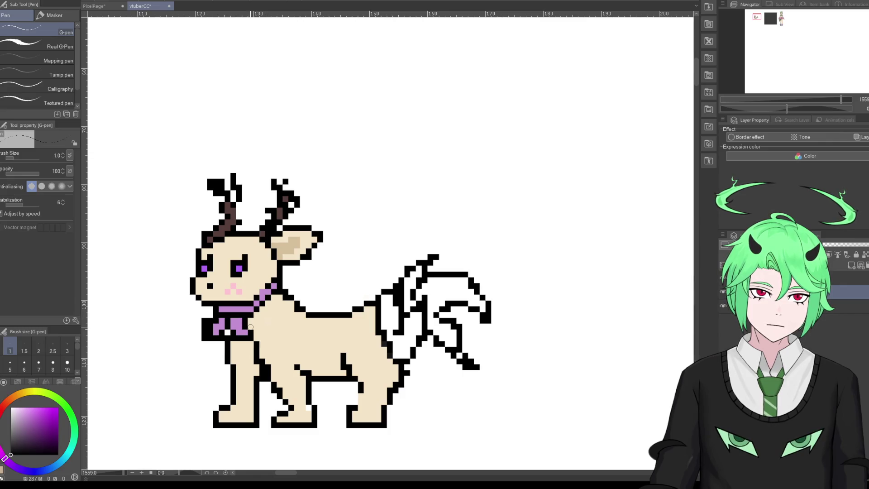
alt+click(256, 324)
alt+click(241, 323)
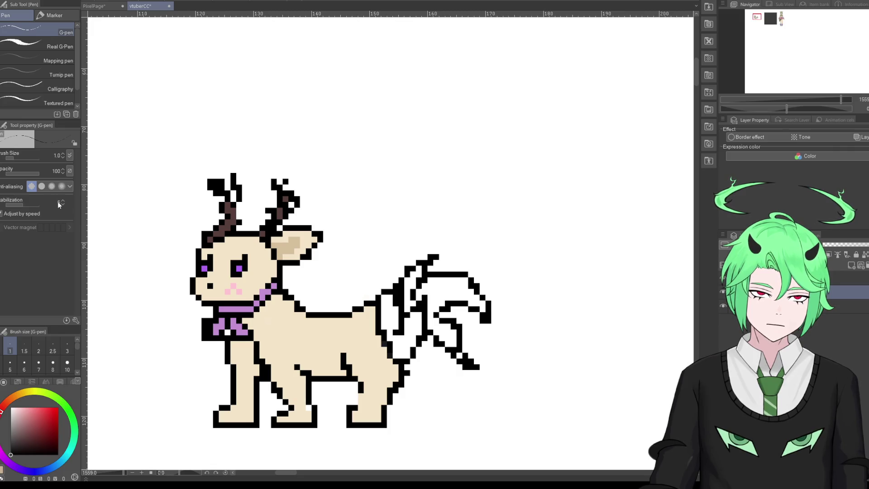
key(e)
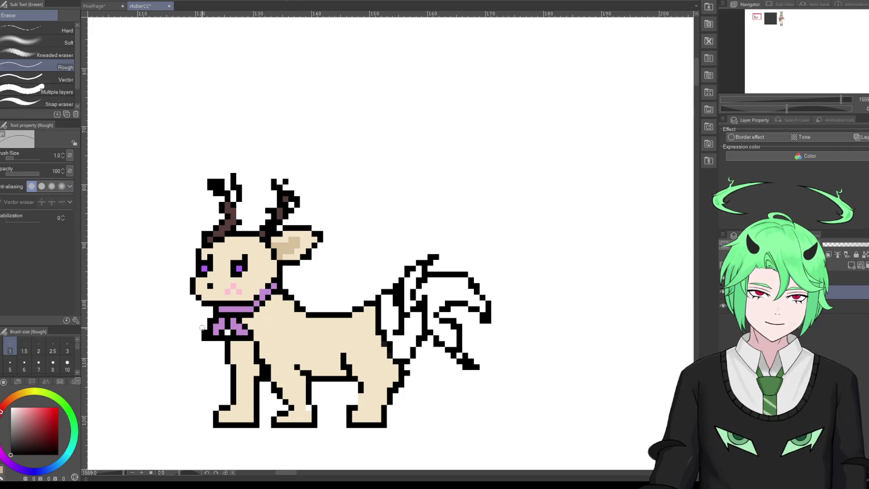
drag(209, 318, 206, 341)
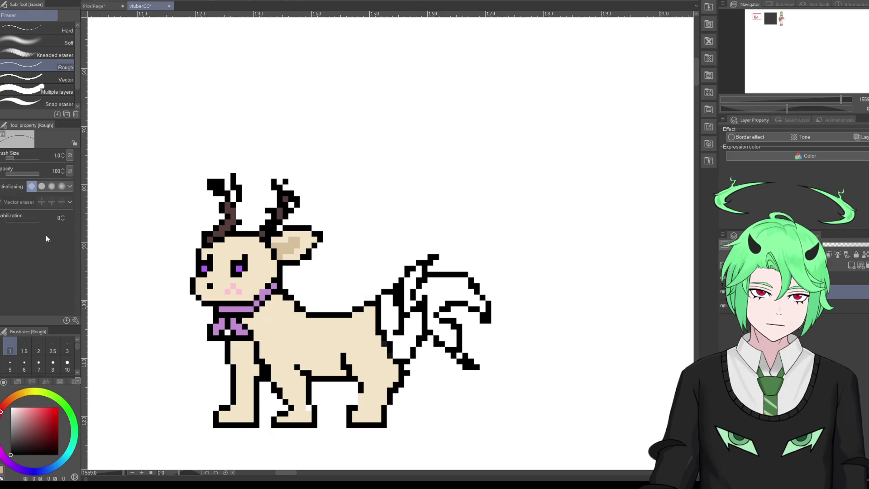
key(p)
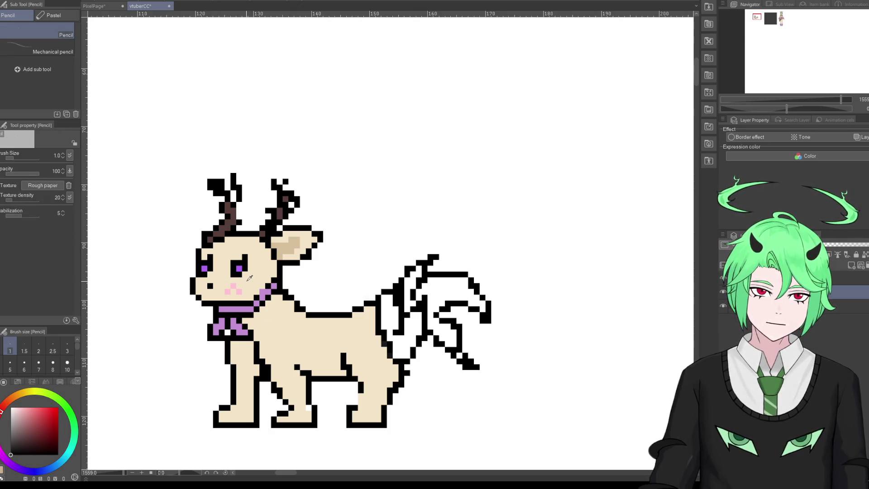
Step: Add a dark brown spot on the chest using a darker version of the beige
alt+click(249, 278)
drag(25, 430, 21, 440)
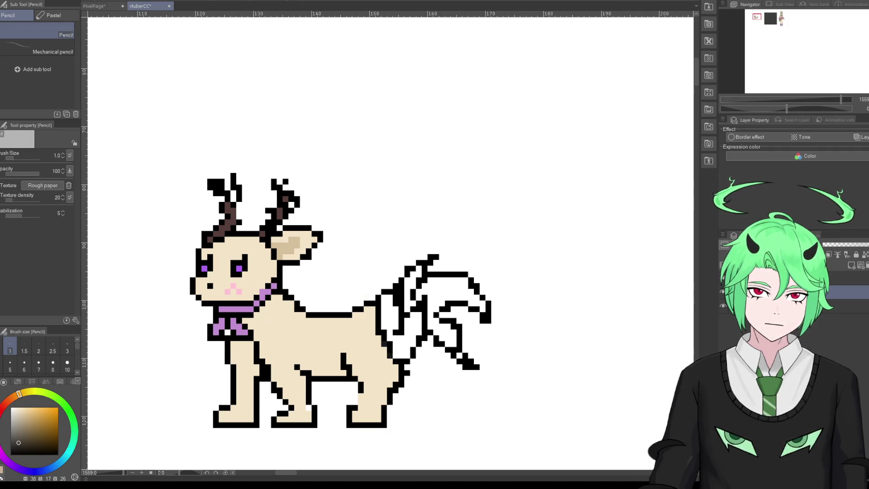
key(p)
click(274, 333)
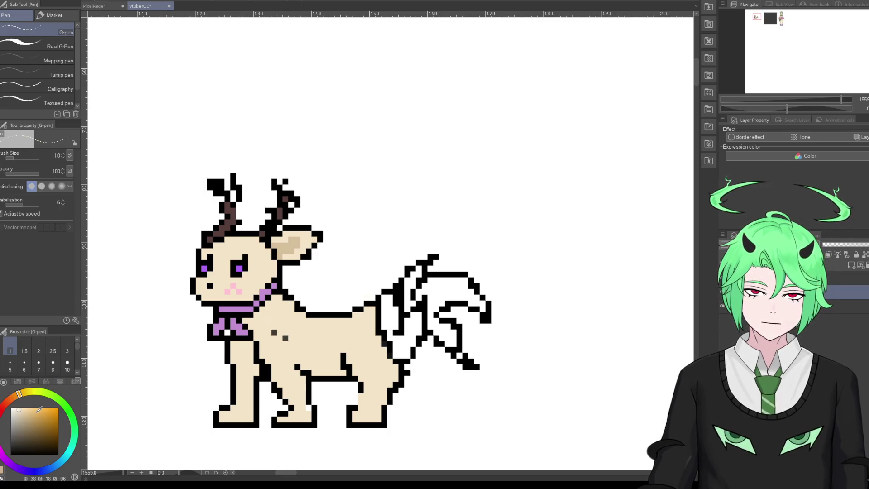
click(33, 436)
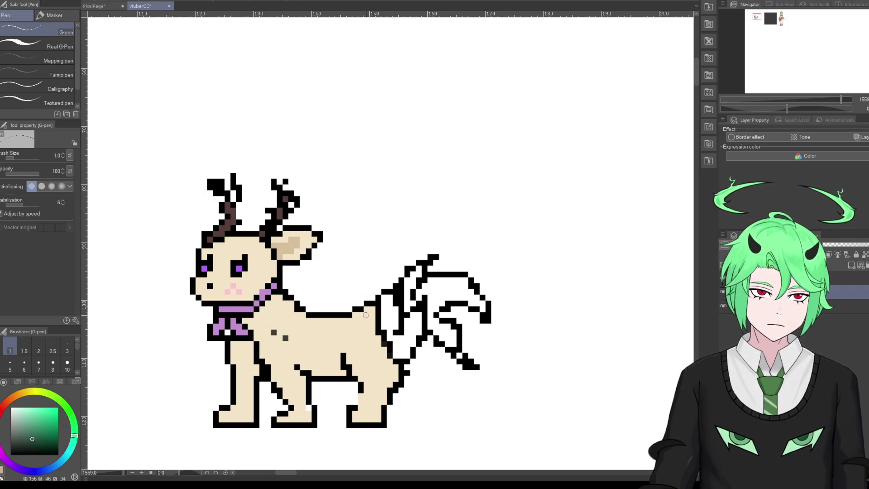
Step: Paint dark green along the top of the tail and close its white gap with black outline
drag(388, 303, 412, 283)
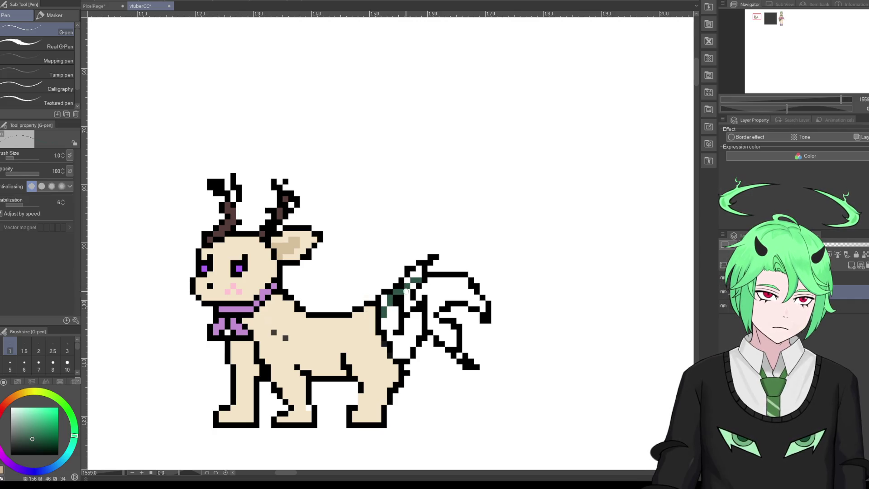
drag(81, 433, 79, 432)
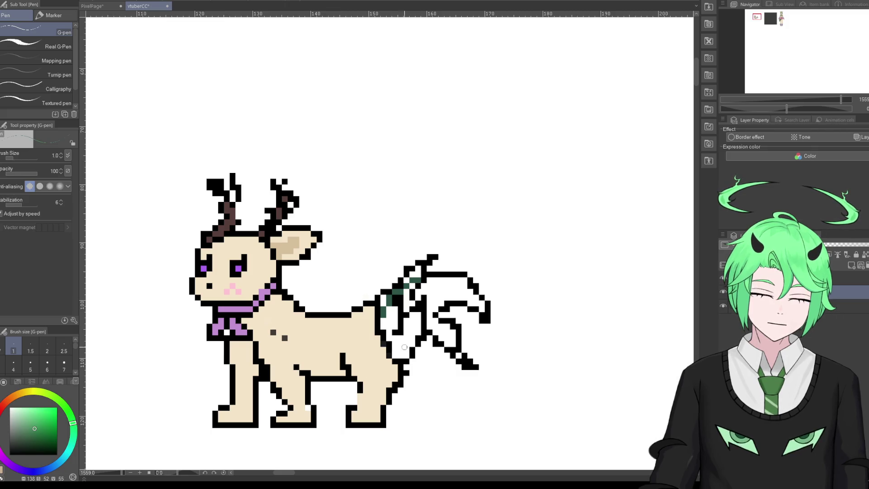
mouse_move(390, 313)
mouse_down()
mouse_move(451, 278)
mouse_move(424, 292)
mouse_move(455, 284)
mouse_up()
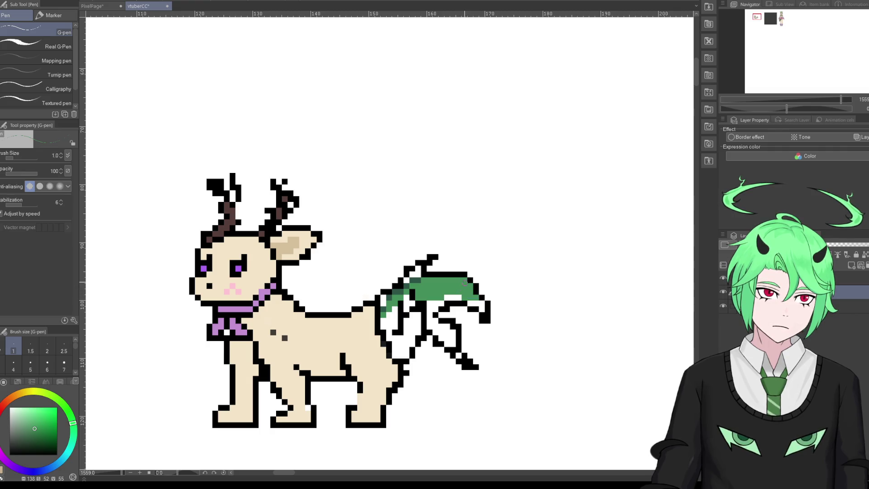
alt+click(440, 272)
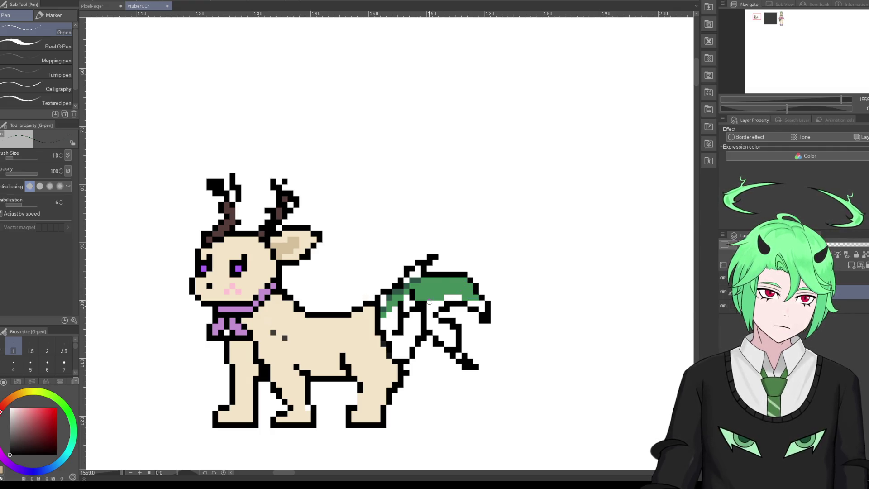
drag(430, 305, 472, 293)
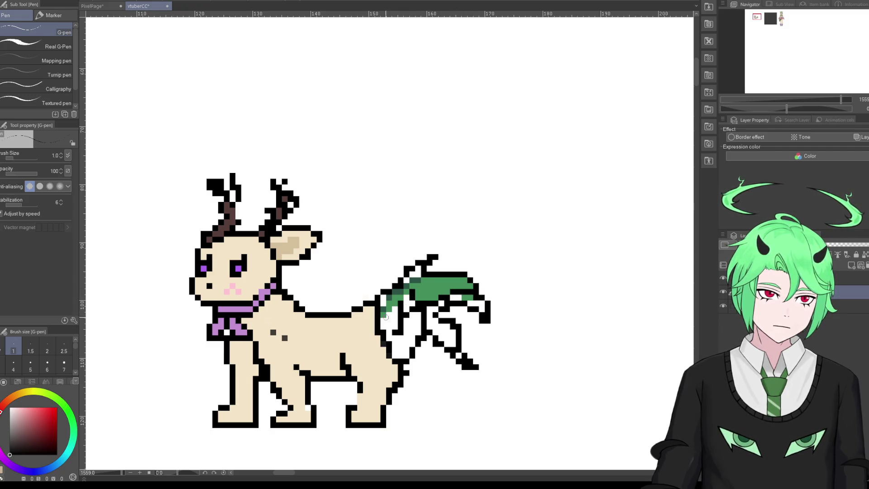
Step: Blend the tail base into the body with cream and redraw its black outline
alt+click(368, 319)
drag(378, 313, 387, 356)
mouse_move(384, 326)
mouse_down()
mouse_move(394, 361)
mouse_move(384, 323)
mouse_up()
click(10, 454)
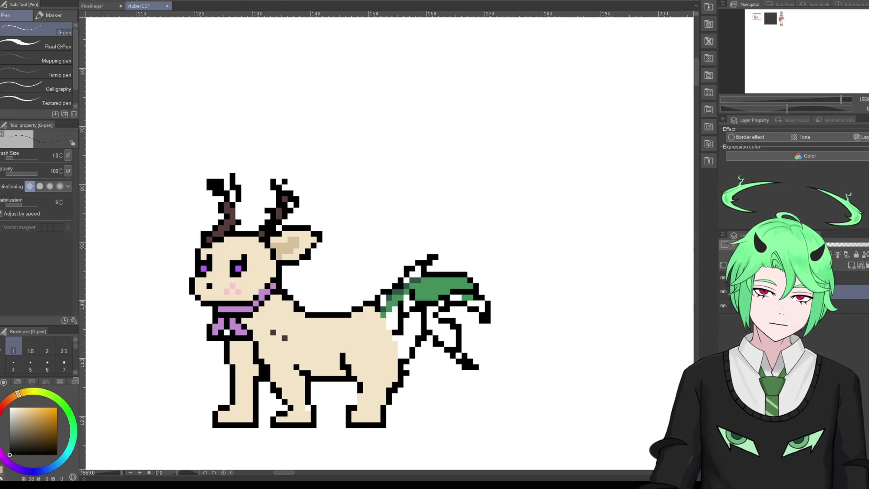
drag(391, 321, 403, 347)
alt+click(371, 326)
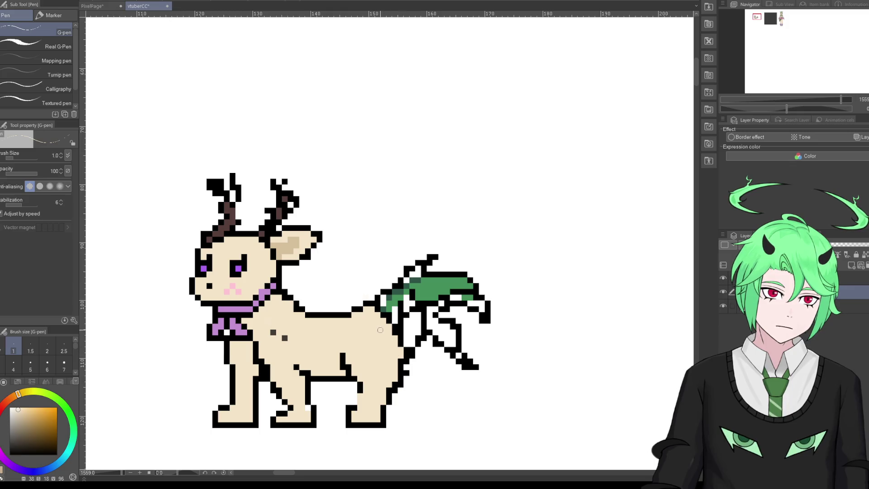
Step: Fill the lower tail with green, redraw its black outline and turn stray black pixels green
alt+click(398, 296)
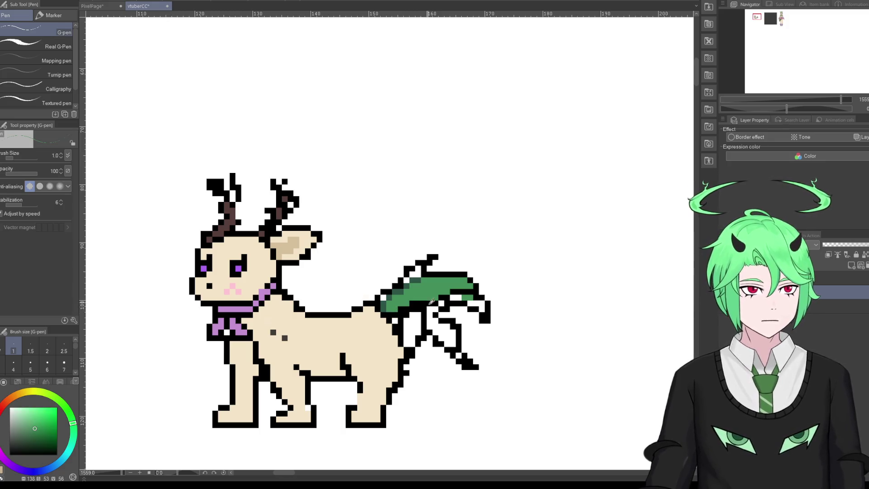
mouse_move(430, 300)
mouse_down()
mouse_move(475, 312)
mouse_move(441, 315)
mouse_up()
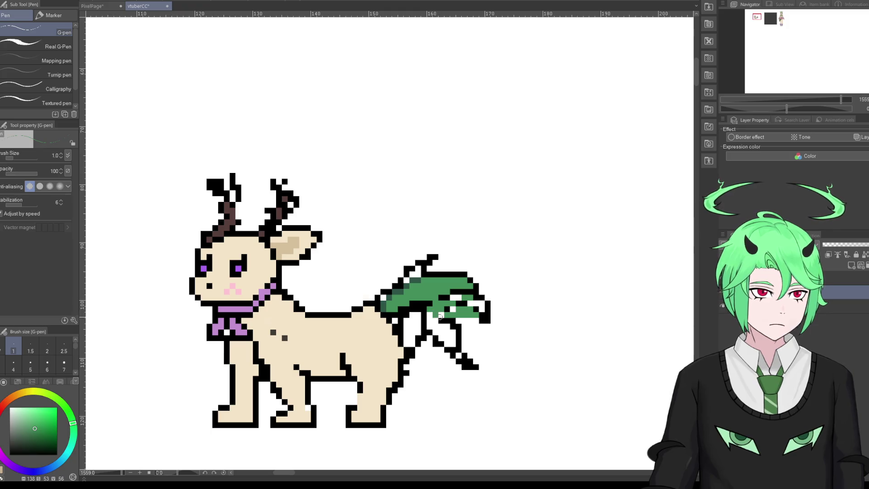
alt+click(416, 303)
mouse_move(428, 312)
mouse_down()
mouse_move(458, 328)
mouse_move(449, 304)
mouse_up()
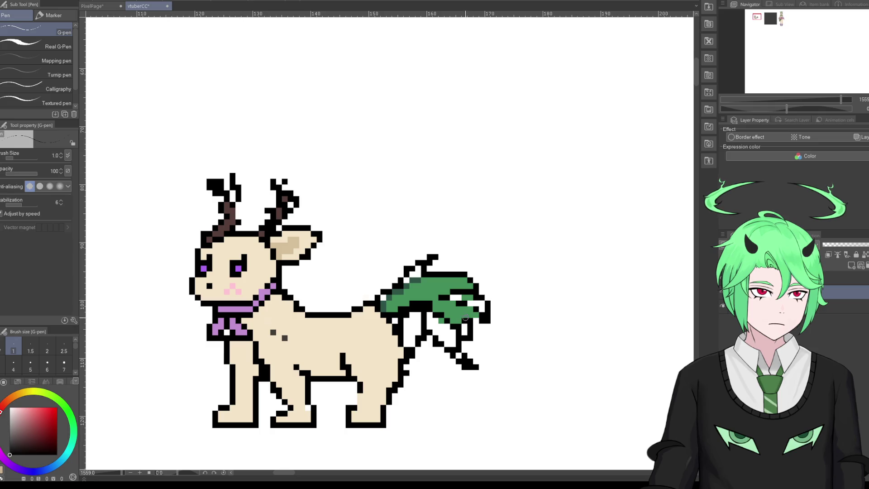
alt+click(437, 306)
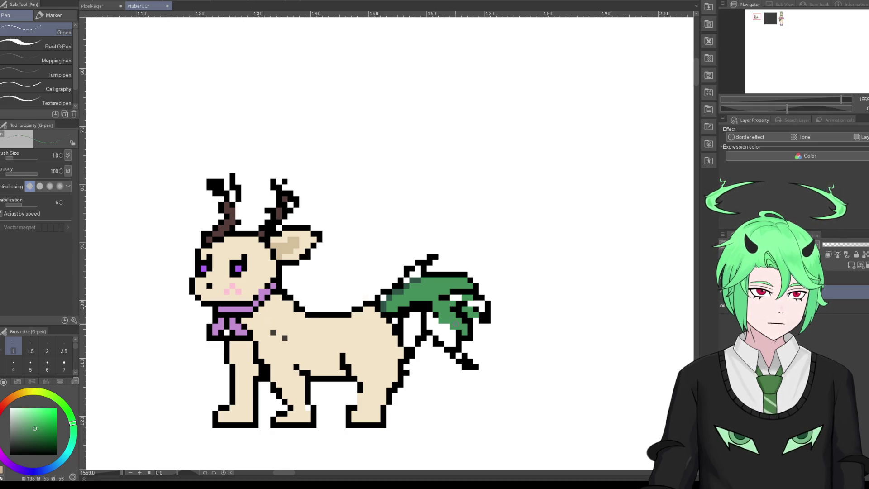
alt+click(429, 303)
mouse_move(437, 316)
mouse_down()
mouse_move(459, 333)
mouse_move(463, 318)
mouse_up()
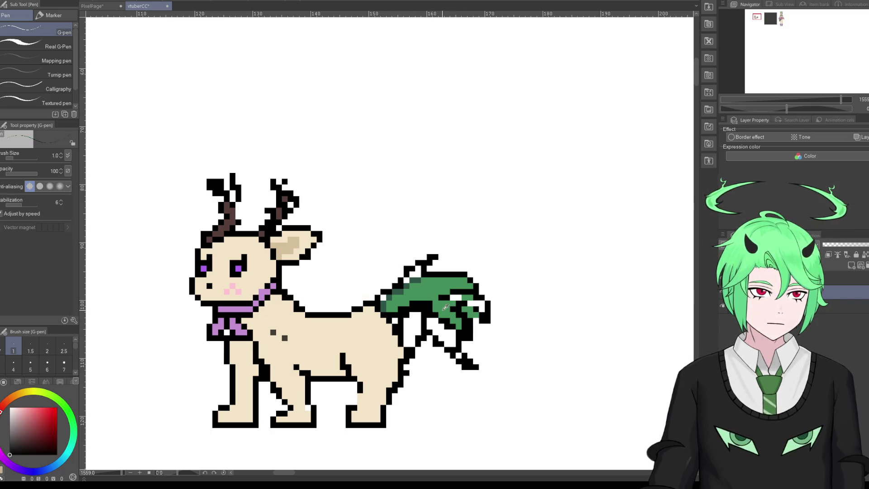
alt+click(458, 317)
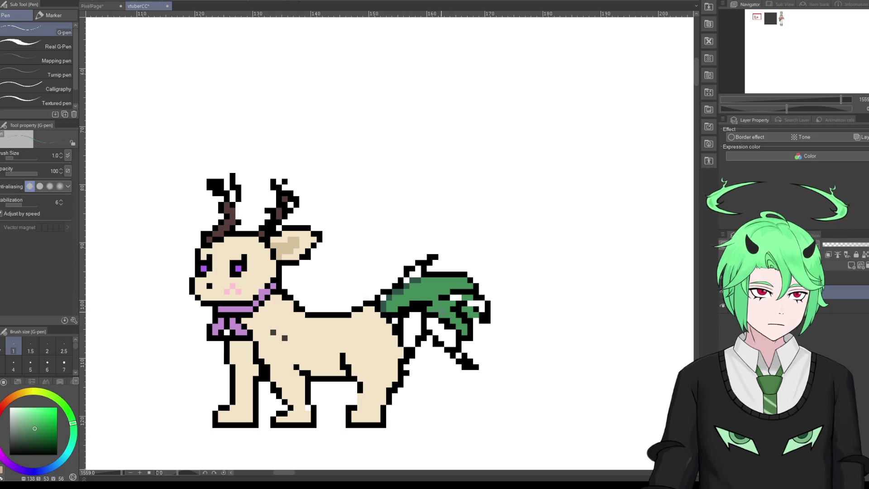
mouse_move(459, 331)
mouse_down()
mouse_move(432, 312)
mouse_move(461, 319)
mouse_up()
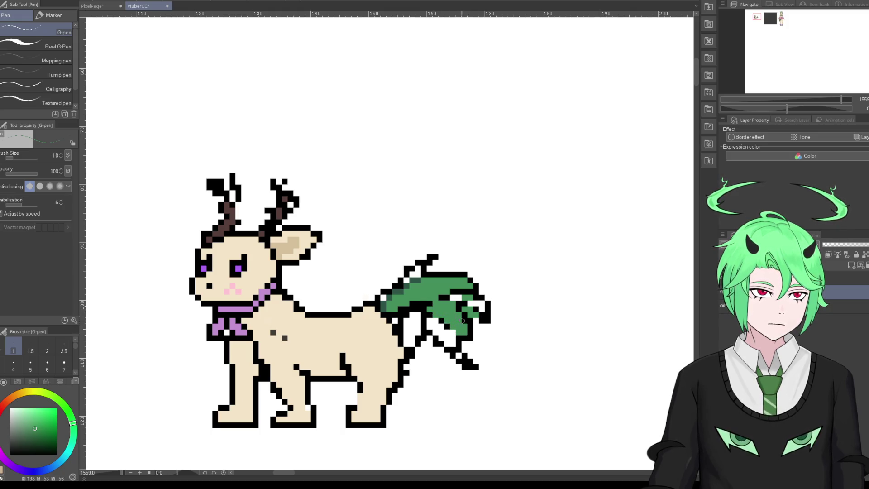
scroll(451, 317, down, 4)
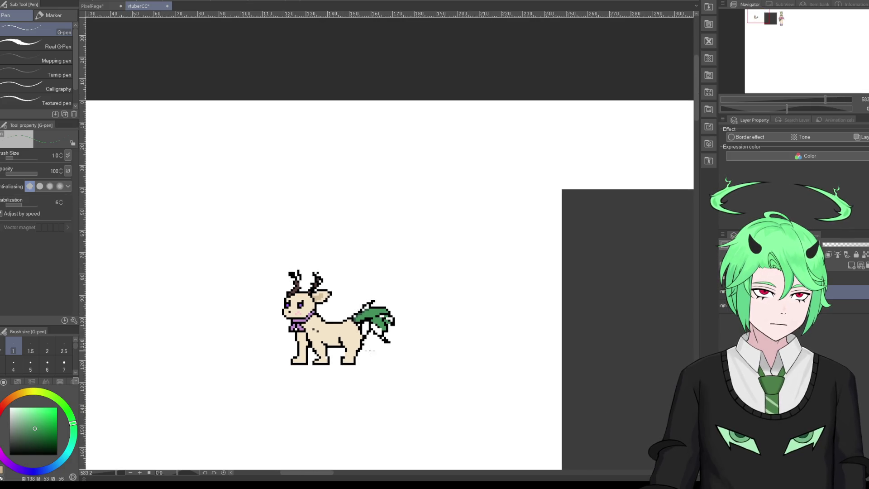
Step: Paint green into the white gaps along the leaf tail's underside
scroll(343, 331, up, 3)
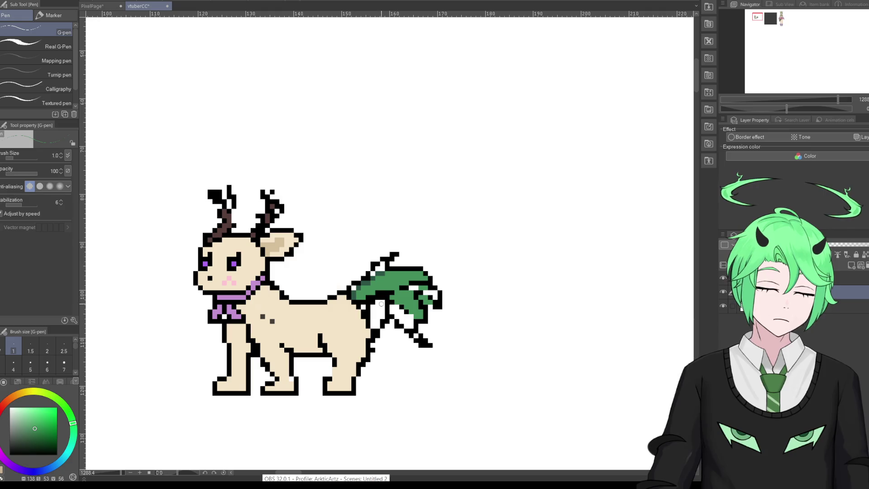
mouse_move(368, 307)
mouse_down()
mouse_move(396, 314)
mouse_move(361, 308)
mouse_up()
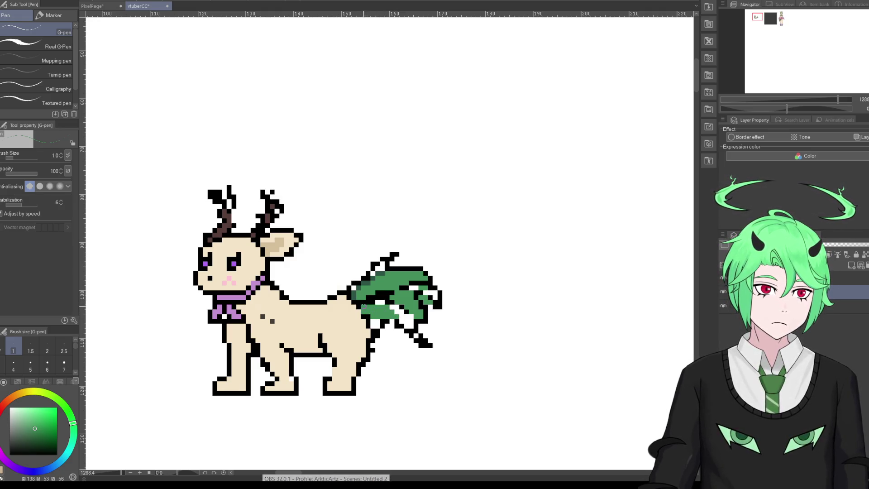
Step: Add black along the tail's lower edge and fill its white pixels with tail green
click(10, 455)
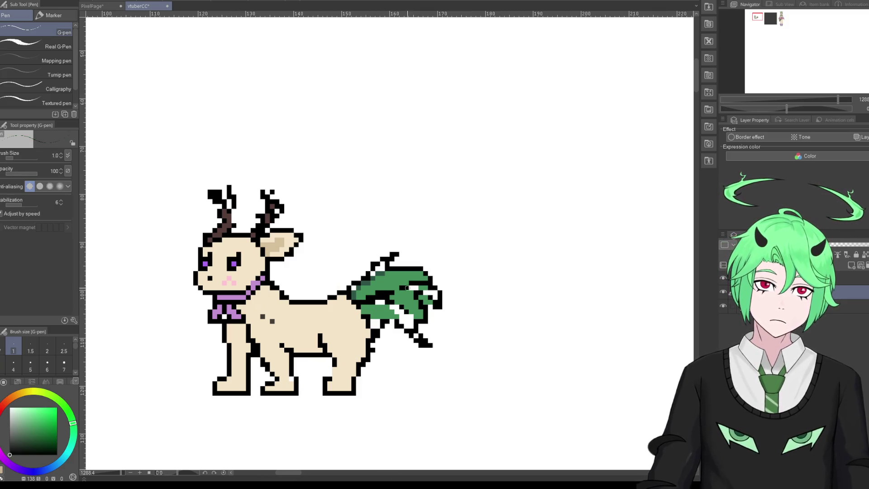
drag(395, 321, 369, 318)
alt+click(415, 288)
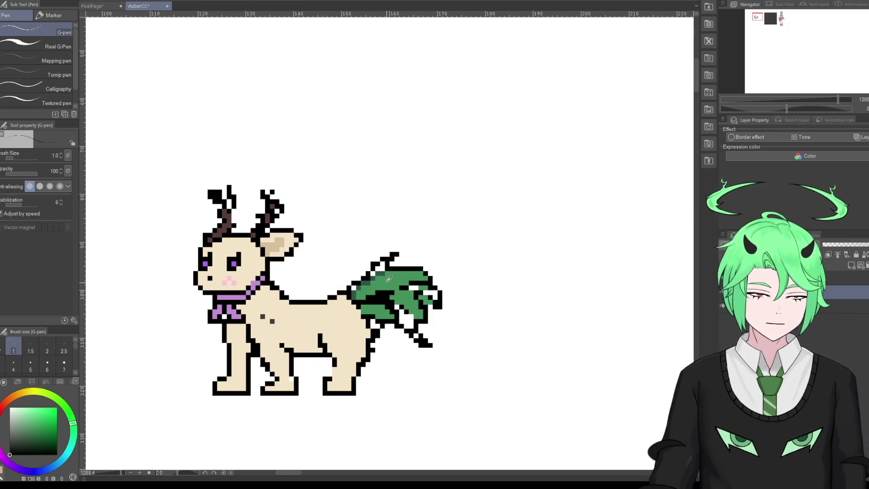
drag(430, 297, 420, 293)
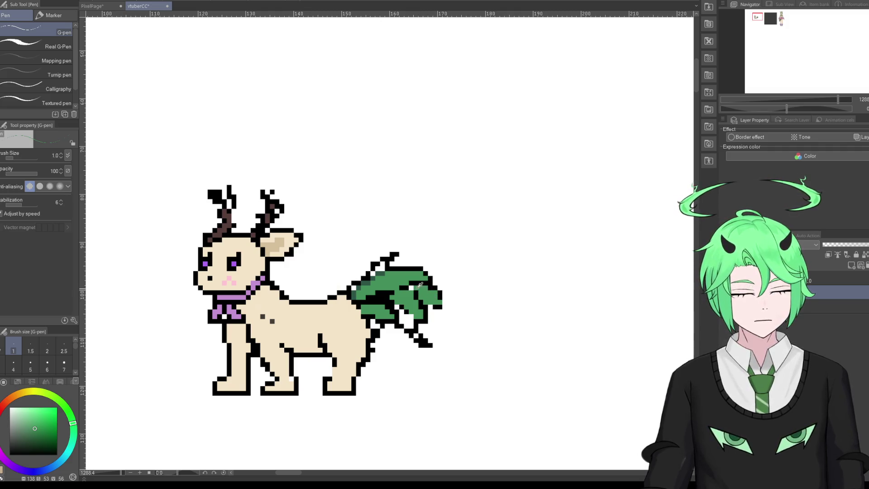
alt+click(408, 287)
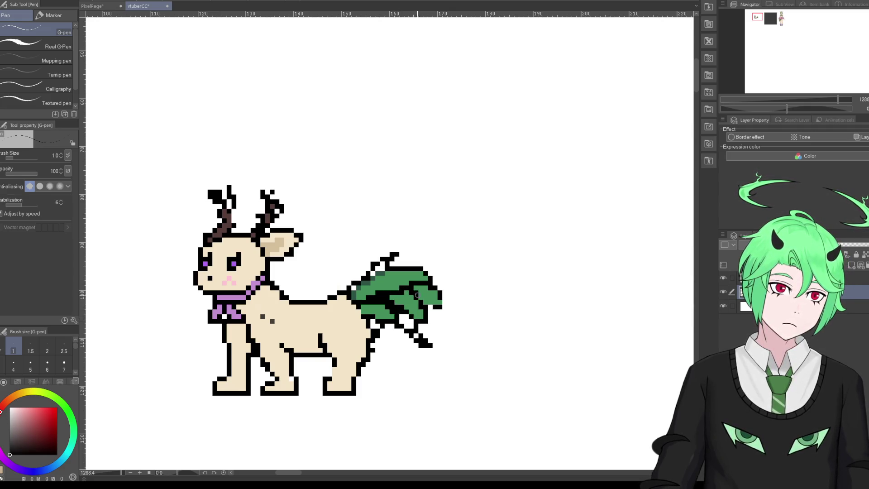
Step: Recolour the tail's upper-left outline dark green and add black along its upper edge
alt+click(360, 284)
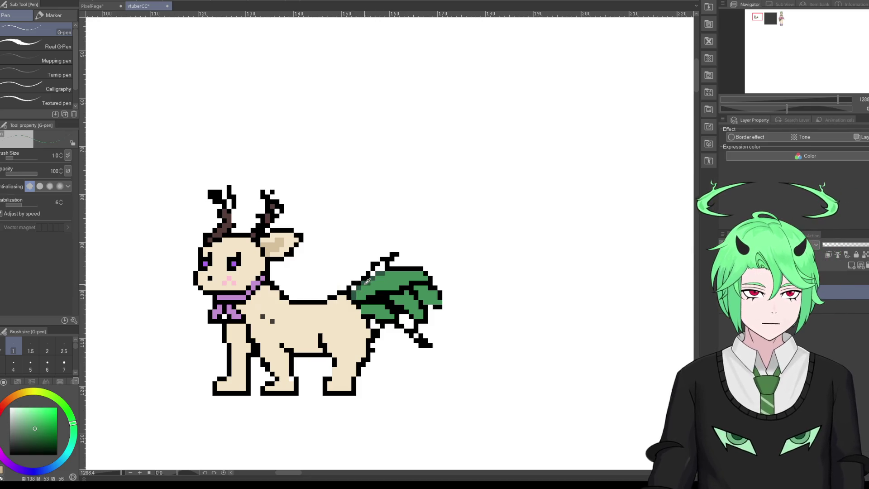
drag(366, 282, 392, 259)
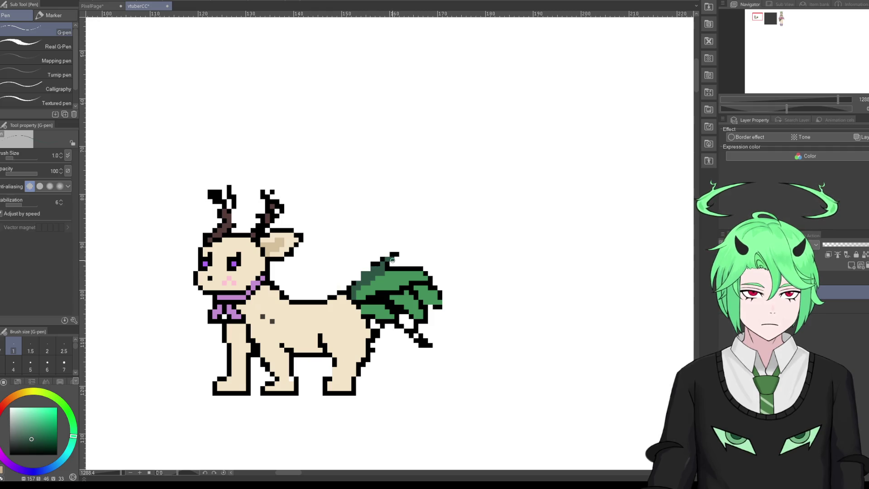
alt+click(362, 274)
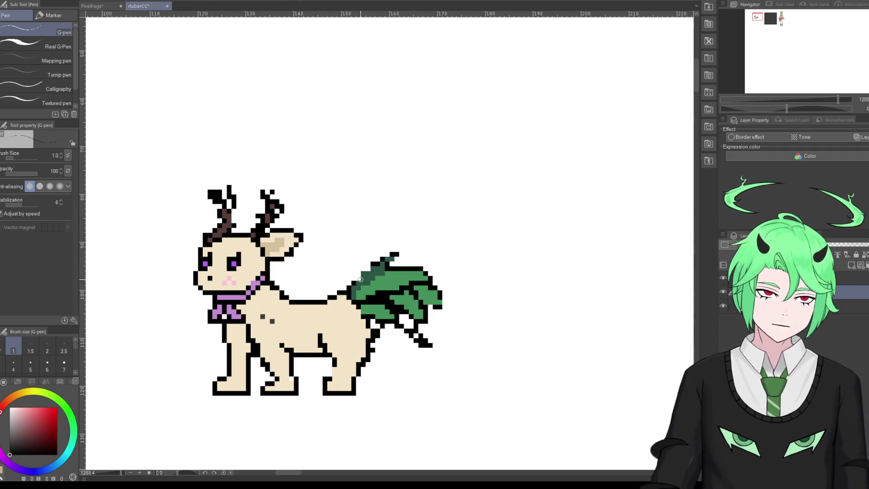
mouse_move(380, 262)
mouse_down()
mouse_move(400, 254)
mouse_move(389, 267)
mouse_up()
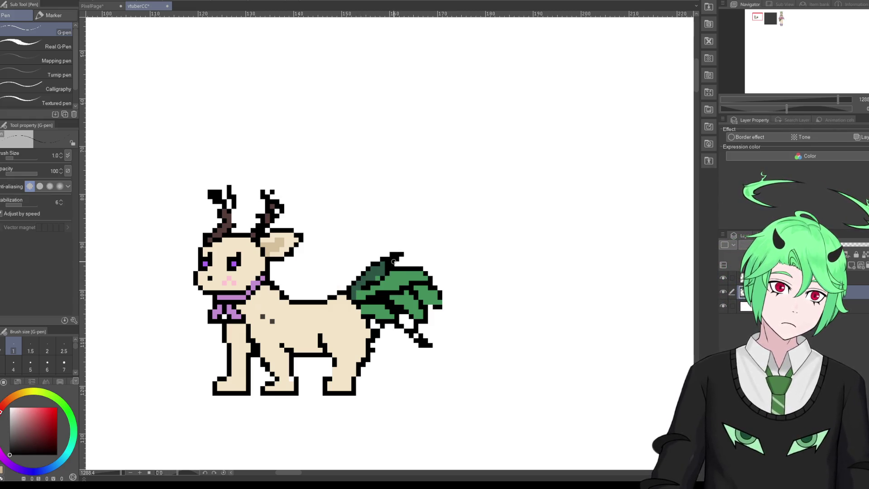
Step: Paint dark green across the tail's upper part and lower outline, then black over the lower tip
alt+click(359, 289)
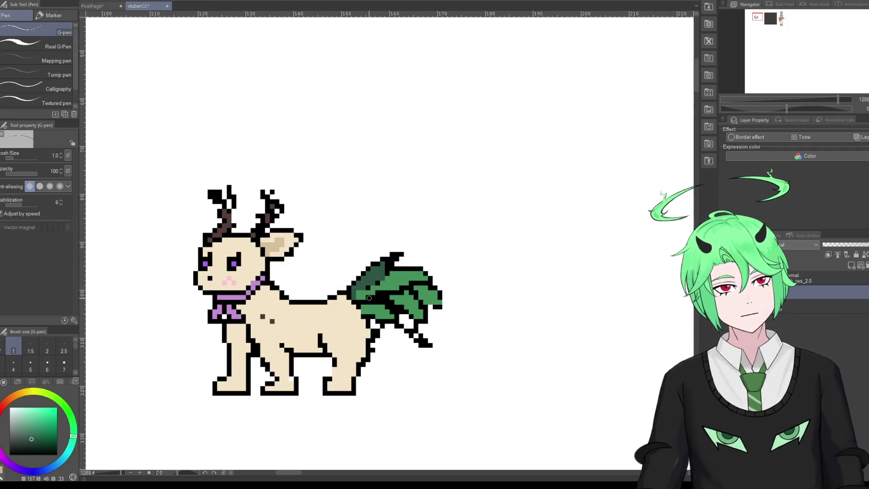
drag(363, 296, 412, 280)
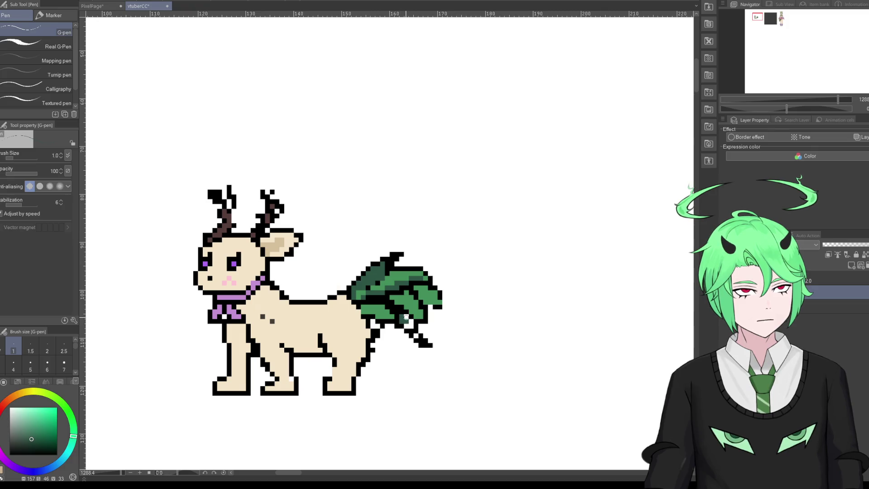
drag(409, 324, 414, 341)
click(10, 454)
drag(406, 331, 415, 345)
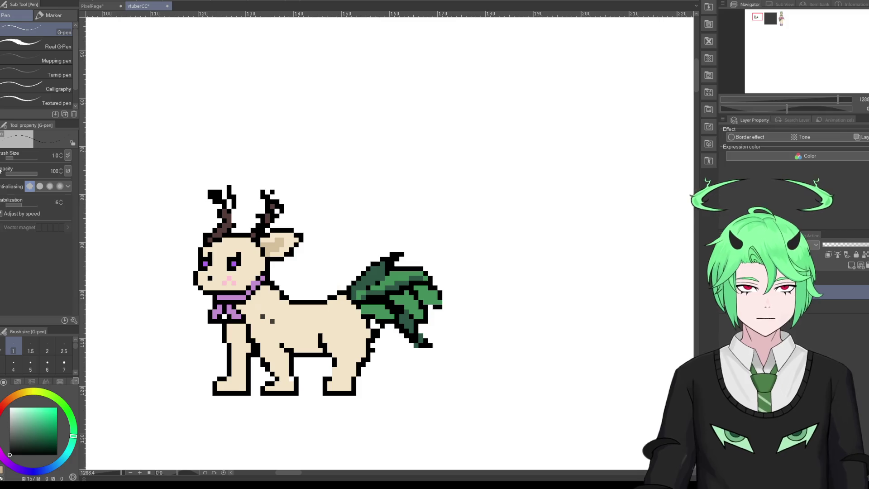
Step: Erase the black pixels at the leaf tail's bottom tip
key(e)
click(422, 343)
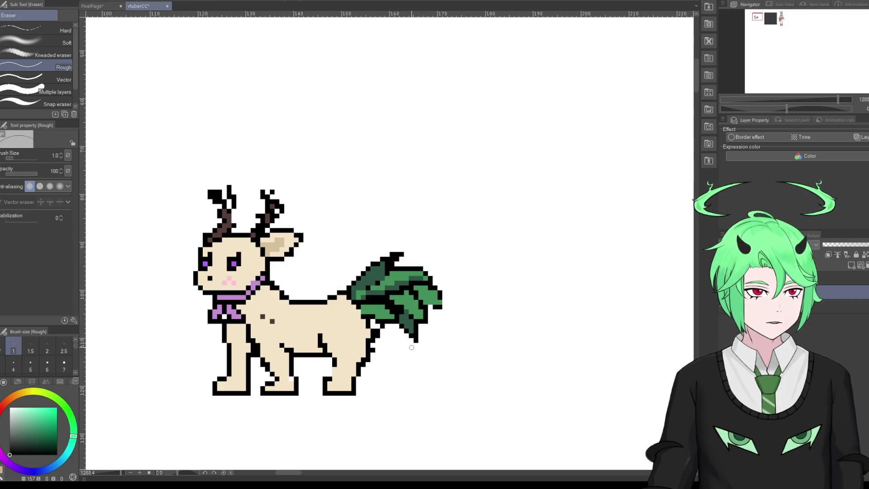
drag(417, 346, 414, 339)
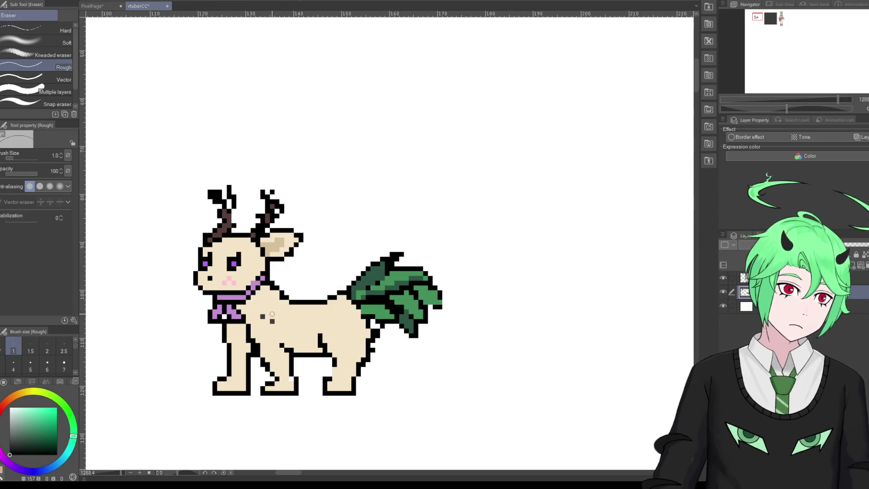
key(p)
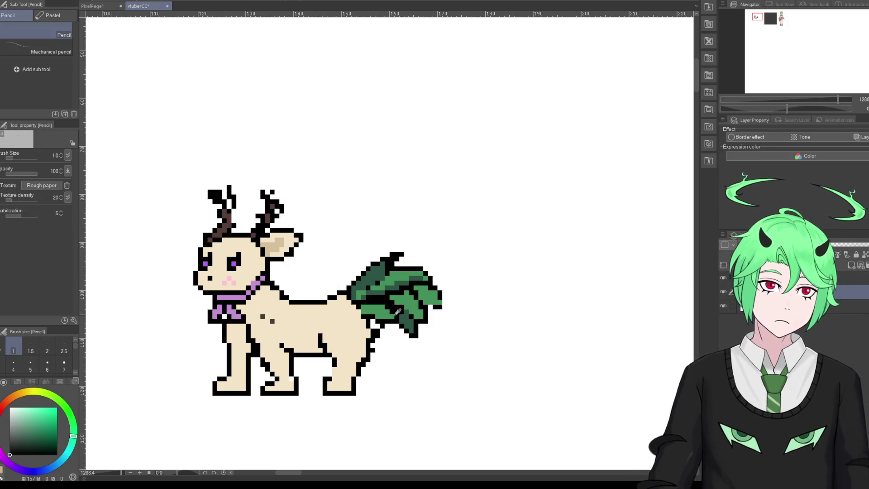
Step: Repaint the tail's leaves with alternating dark and light green shading pixels
alt+click(406, 312)
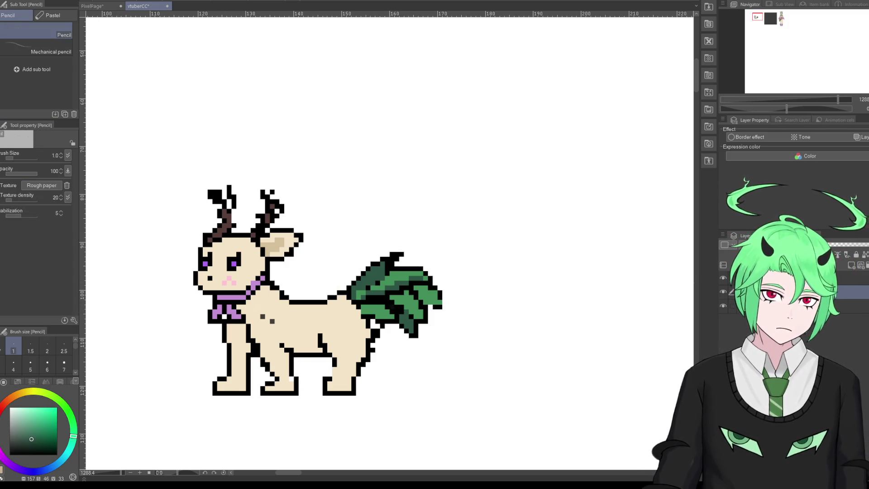
key(p)
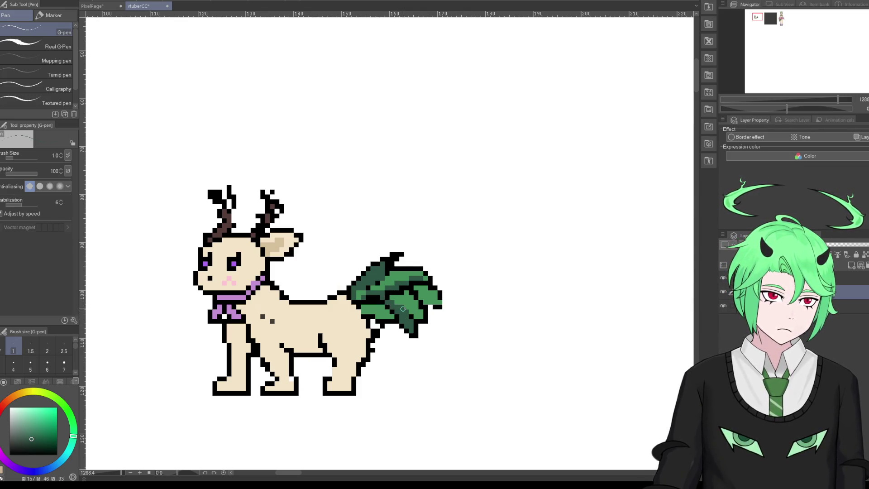
alt+click(404, 292)
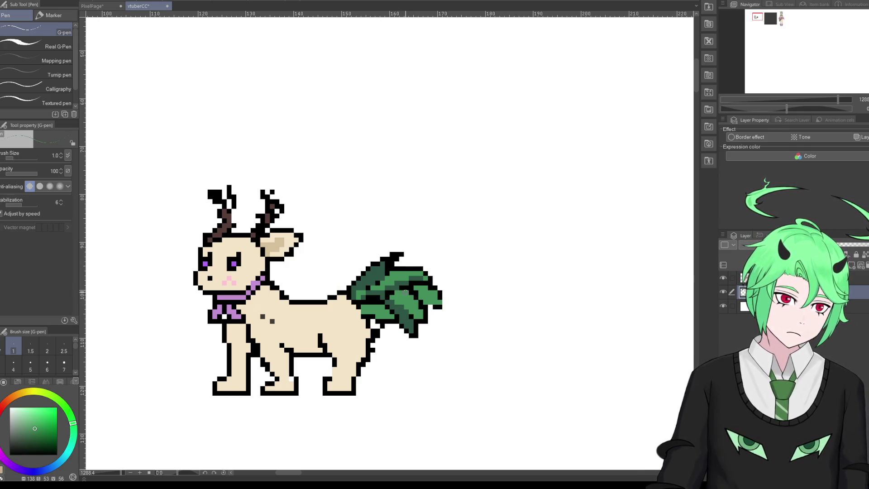
alt+click(407, 286)
alt+click(385, 293)
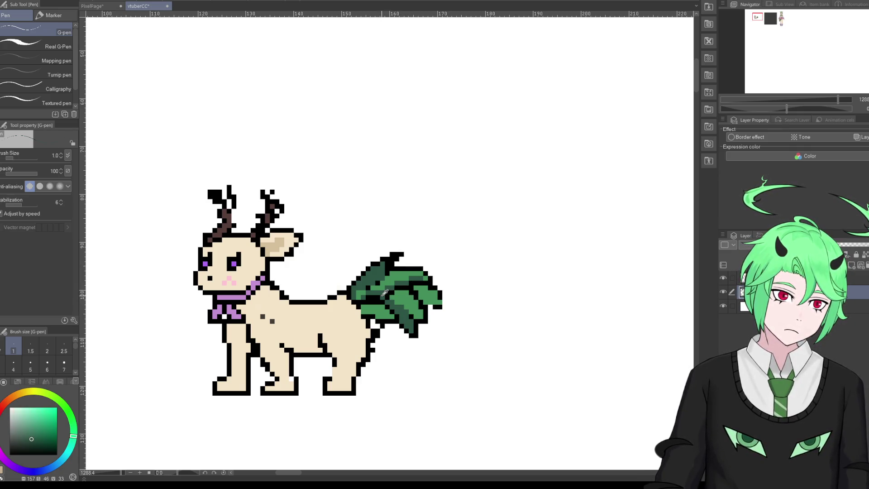
alt+click(417, 295)
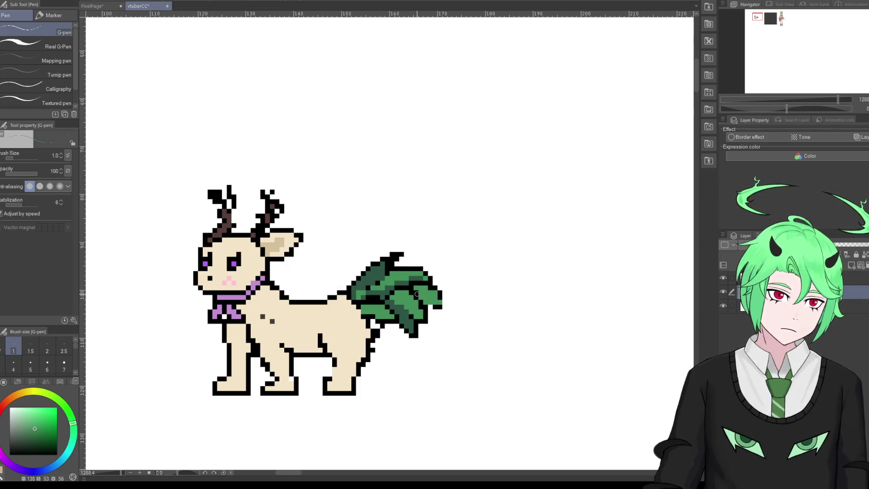
alt+click(430, 288)
Step: Touch up the tail's leaf outlines in black and fill remaining spots with light green
alt+click(436, 306)
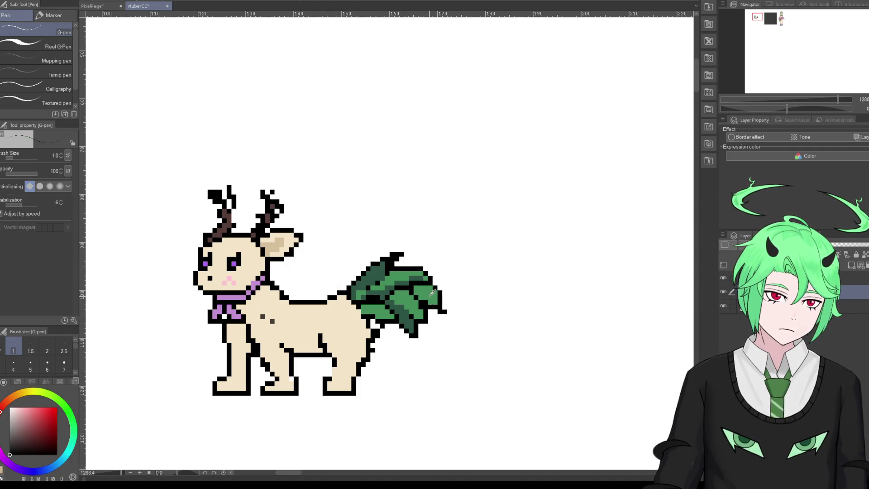
alt+click(432, 293)
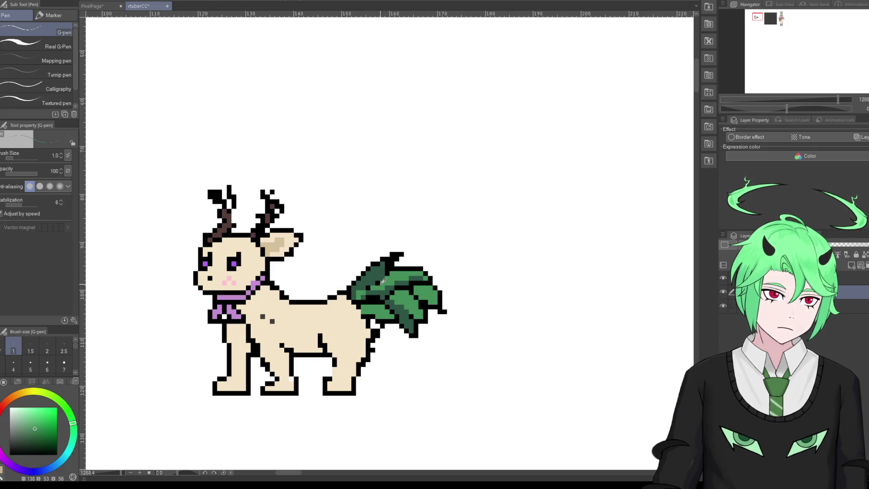
alt+click(382, 276)
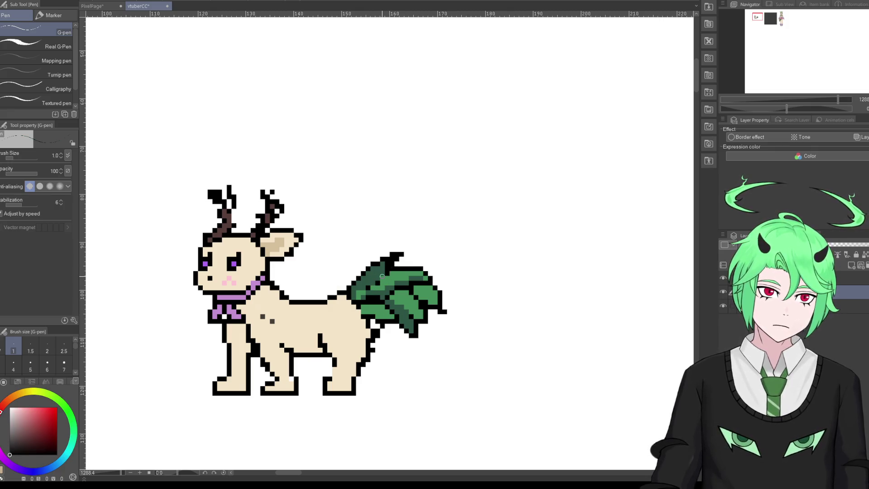
alt+click(398, 272)
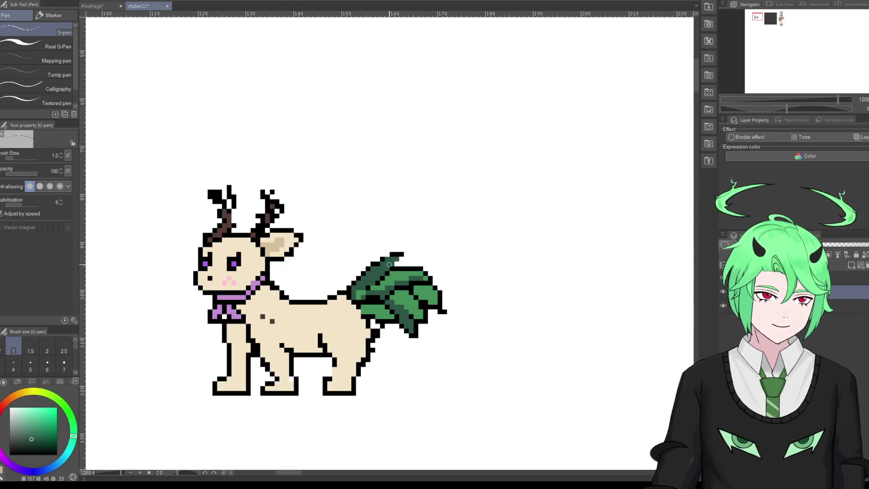
alt+click(388, 255)
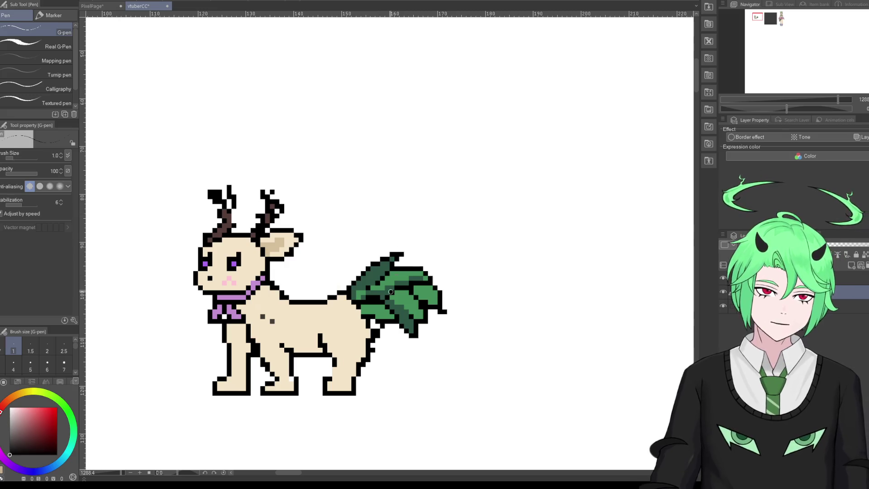
alt+click(378, 284)
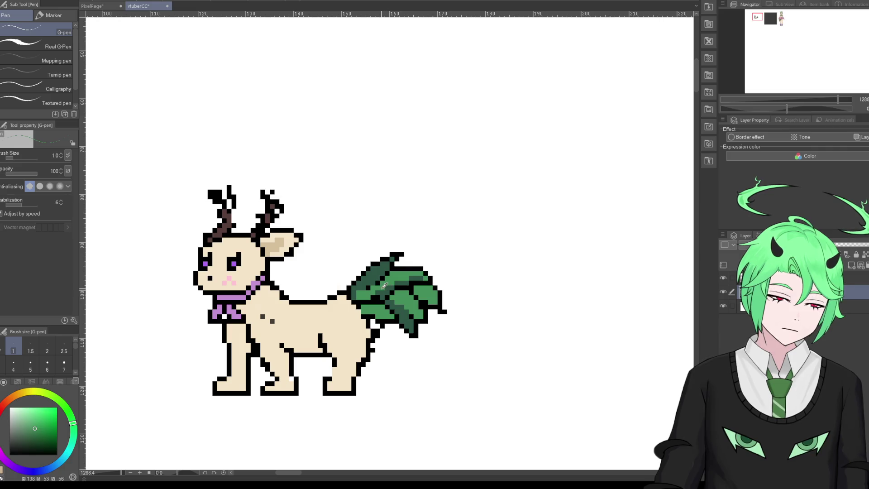
alt+click(374, 290)
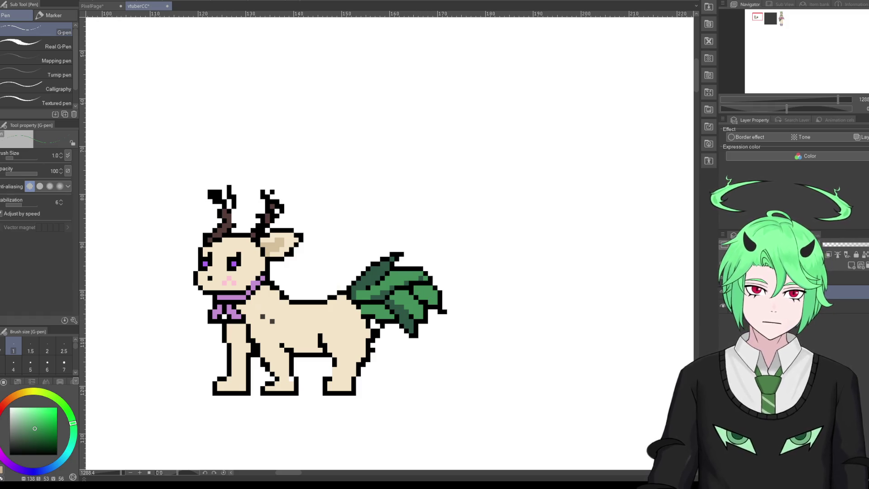
Step: Erase the single stray black pixel at the leaf tail's tip
key(e)
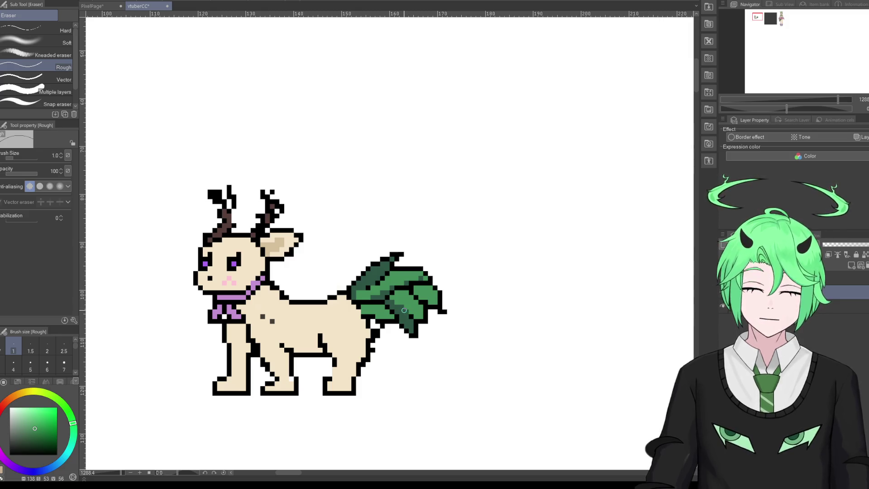
click(444, 311)
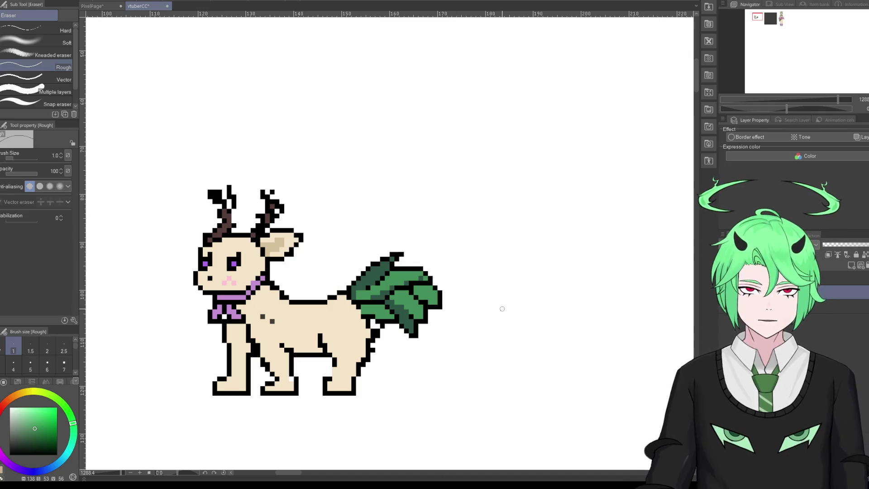
Step: Erase a few dark brown pixels on the left antler
scroll(239, 260, down, 1)
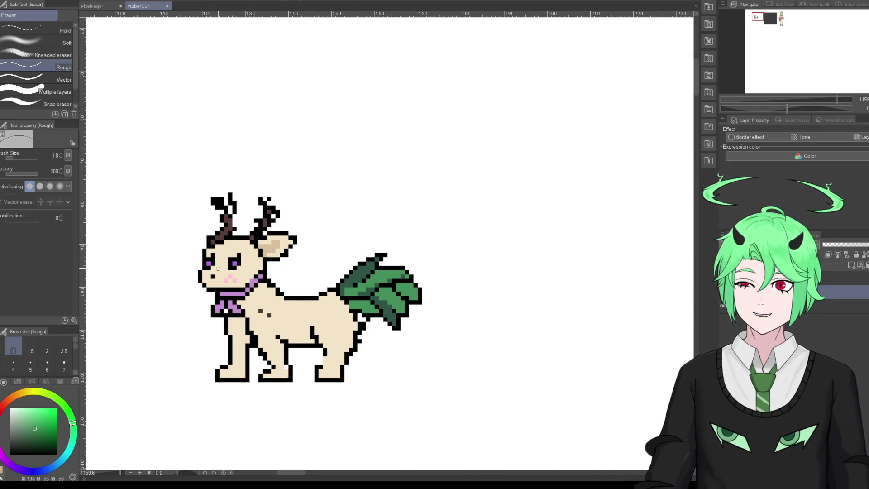
scroll(202, 215, up, 2)
scroll(201, 214, down, 1)
scroll(218, 213, up, 1)
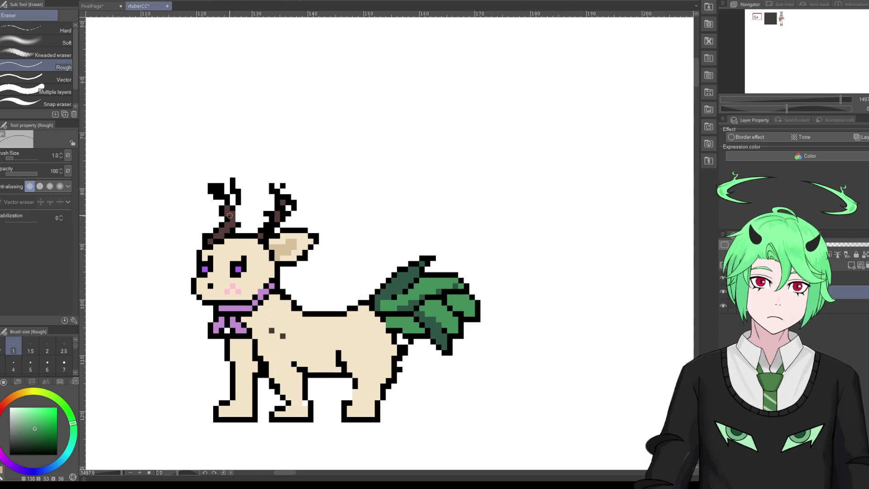
scroll(233, 212, up, 1)
alt+click(219, 214)
click(226, 212)
click(232, 214)
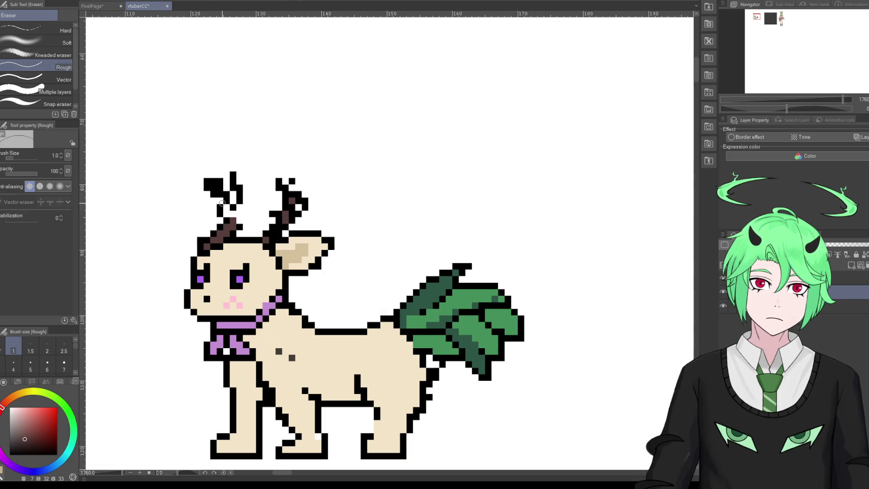
key(p)
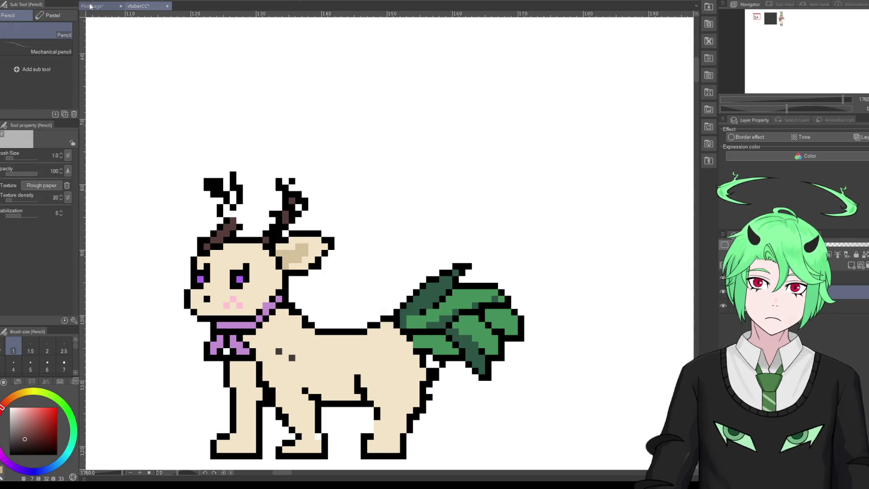
Step: Check the PixelPage character reference, then return to the vtuberCC deer drawing
click(89, 6)
scroll(274, 175, up, 5)
scroll(274, 175, up, 2)
scroll(289, 317, down, 3)
scroll(298, 344, up, 3)
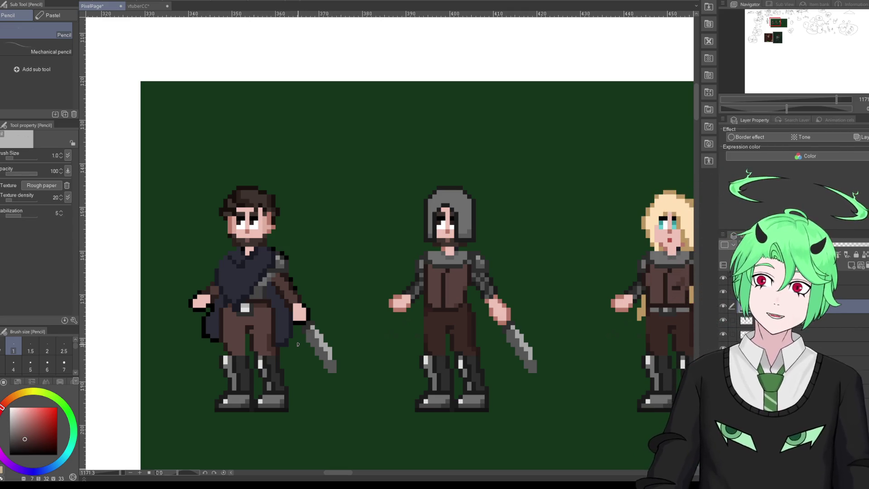
click(148, 10)
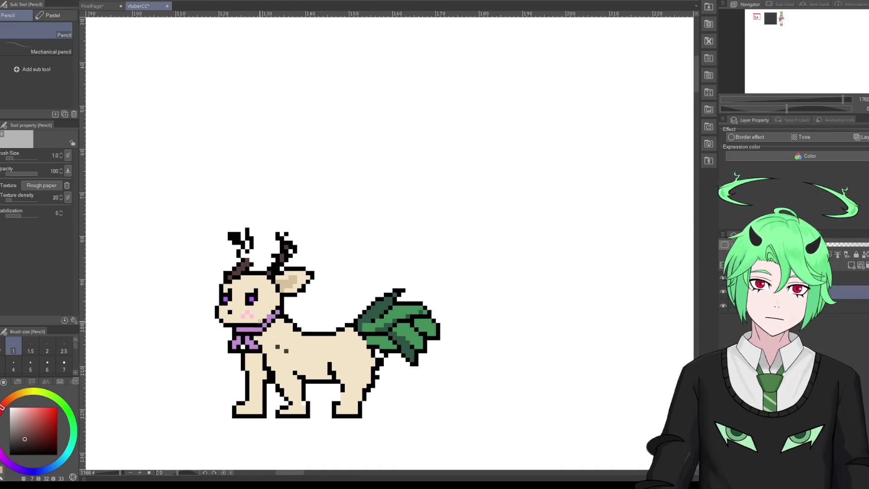
scroll(260, 321, down, 1)
scroll(262, 318, up, 1)
scroll(264, 316, up, 1)
scroll(267, 314, down, 1)
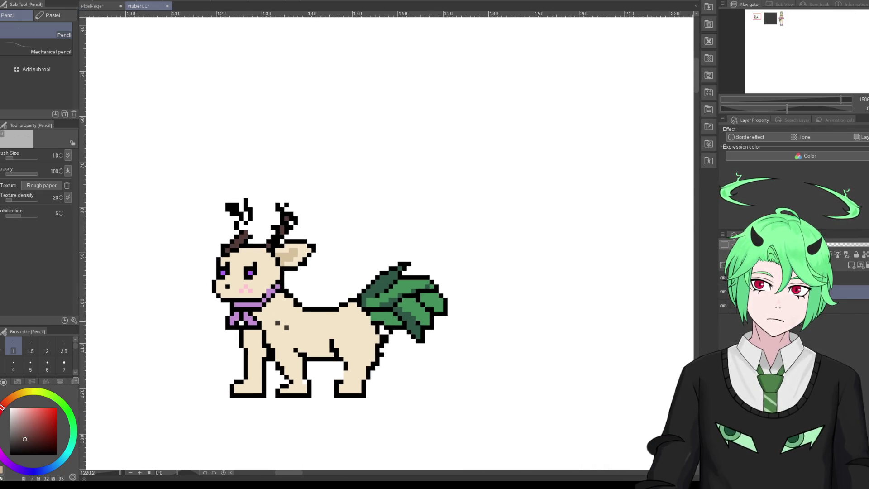
scroll(376, 328, up, 1)
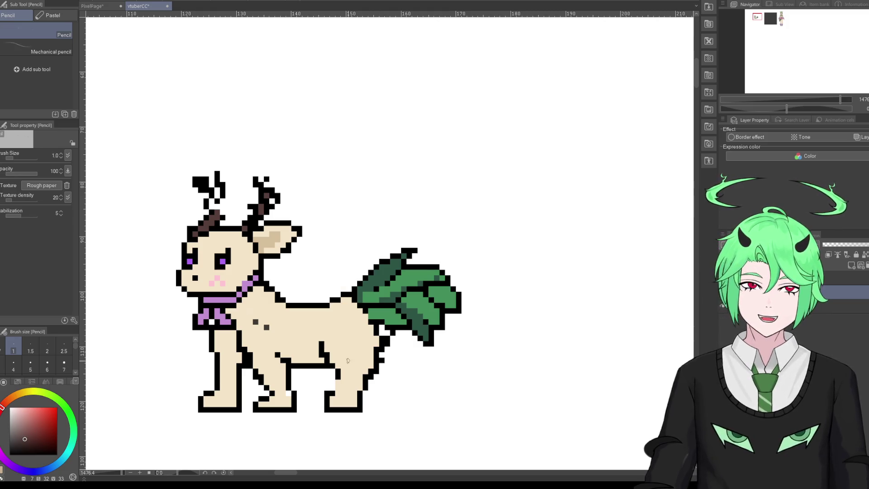
Step: Widen the purple collar up the neck and redraw its black outline
alt+click(248, 288)
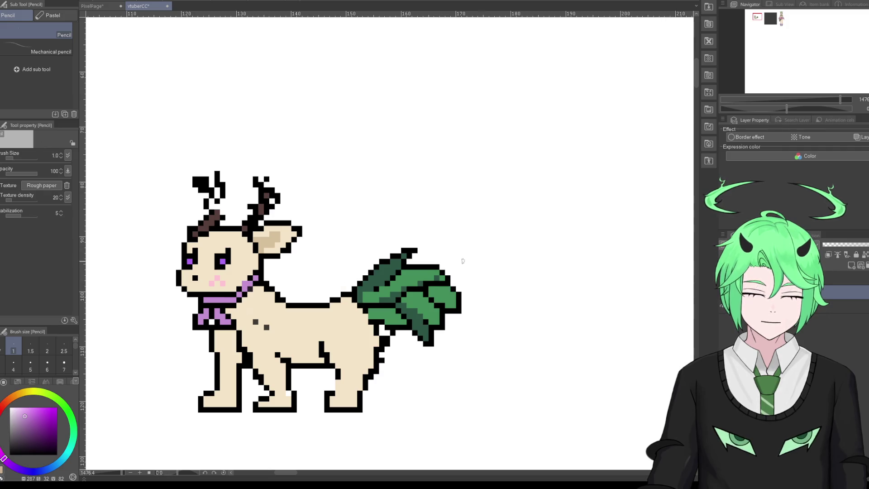
key(p)
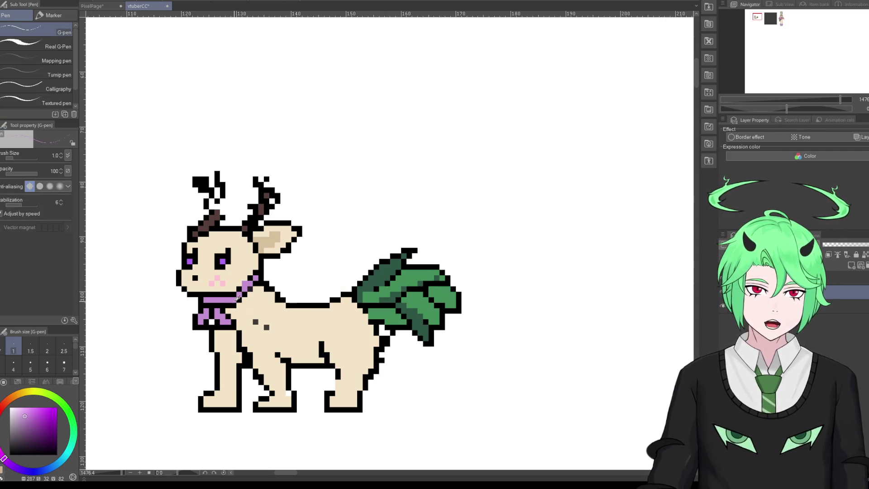
drag(234, 300, 255, 282)
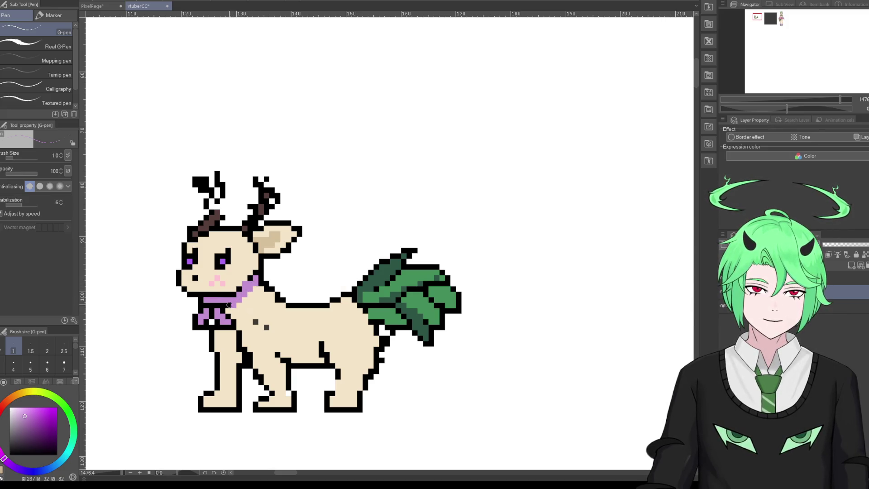
drag(225, 304, 212, 303)
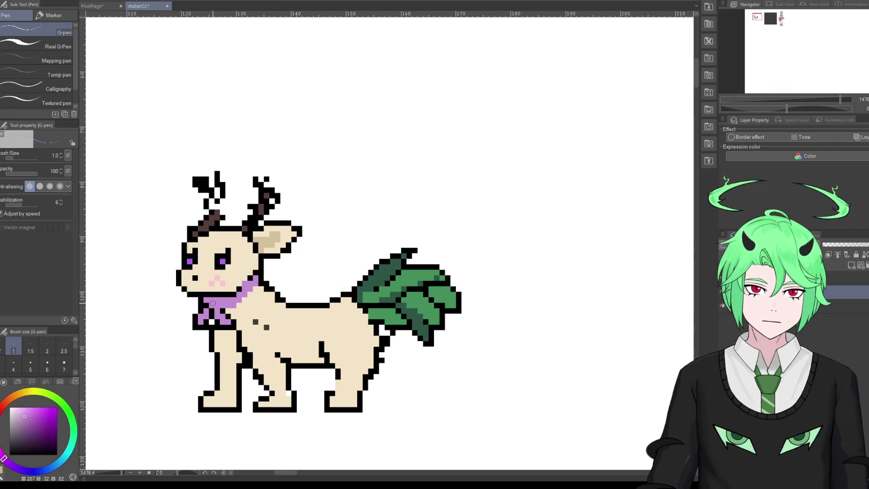
alt+click(233, 313)
drag(231, 309, 256, 292)
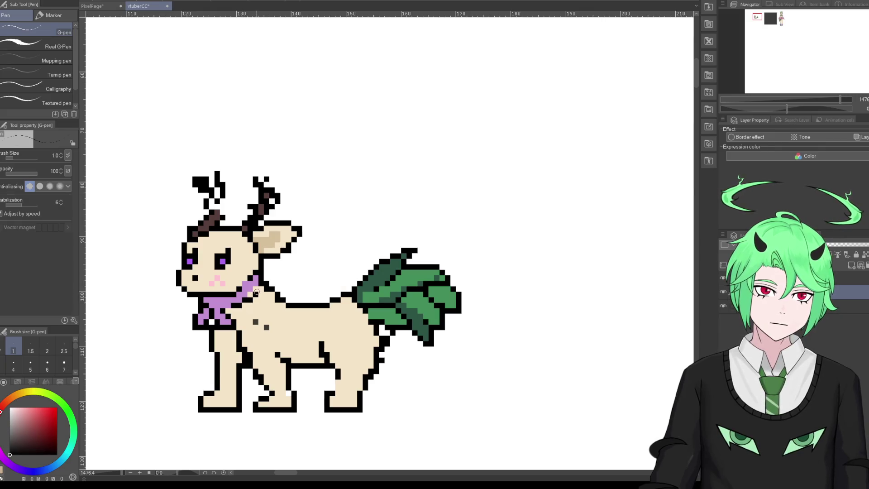
alt+click(254, 289)
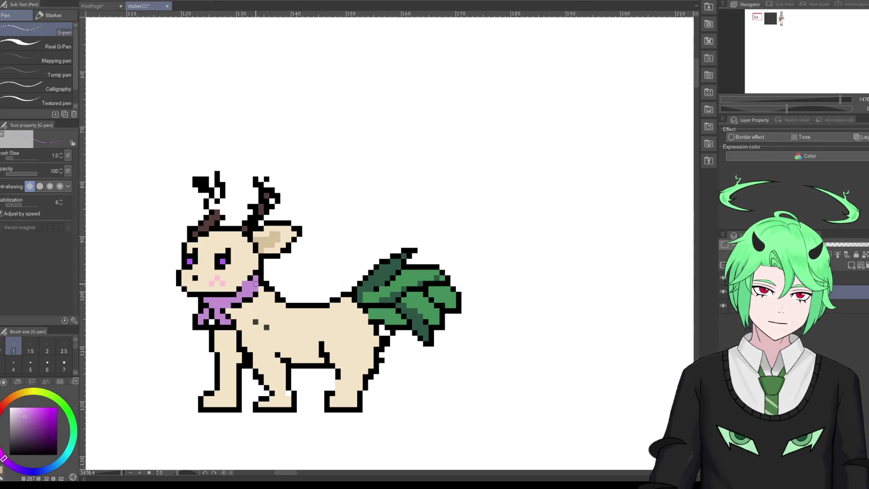
Step: Erase outline pixels beside the back leg with the Hard eraser
scroll(258, 299, down, 4)
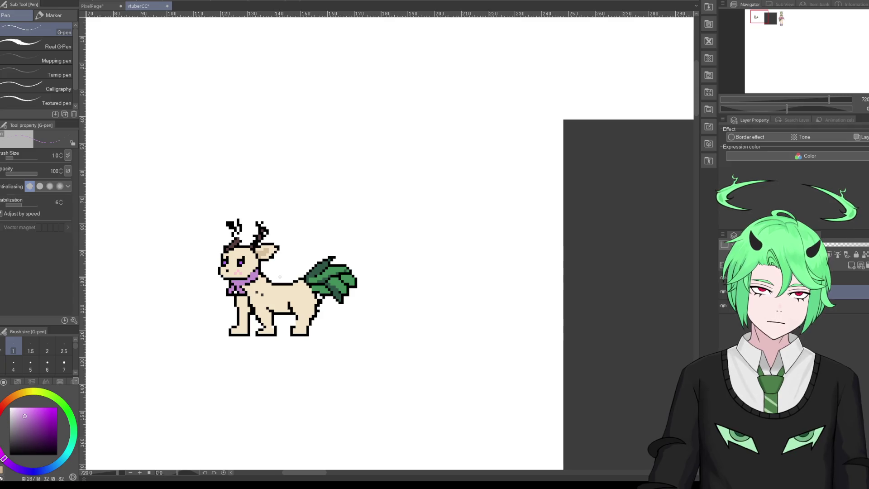
scroll(280, 277, up, 3)
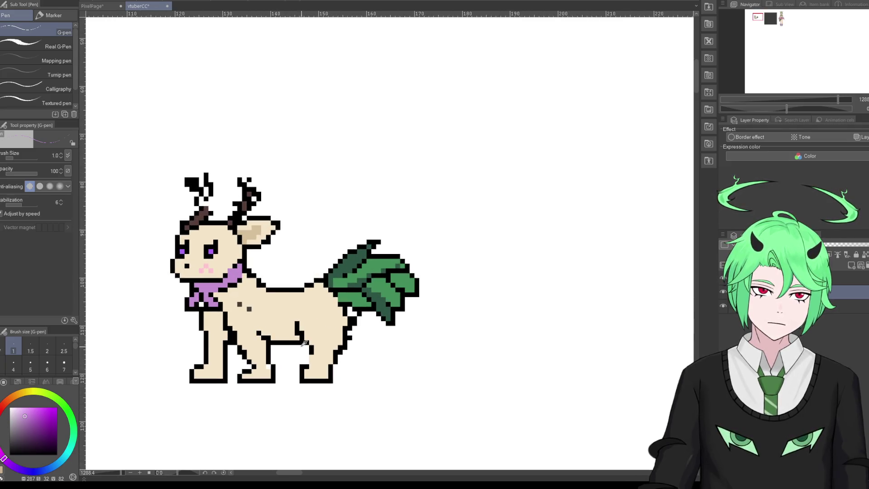
alt+click(297, 339)
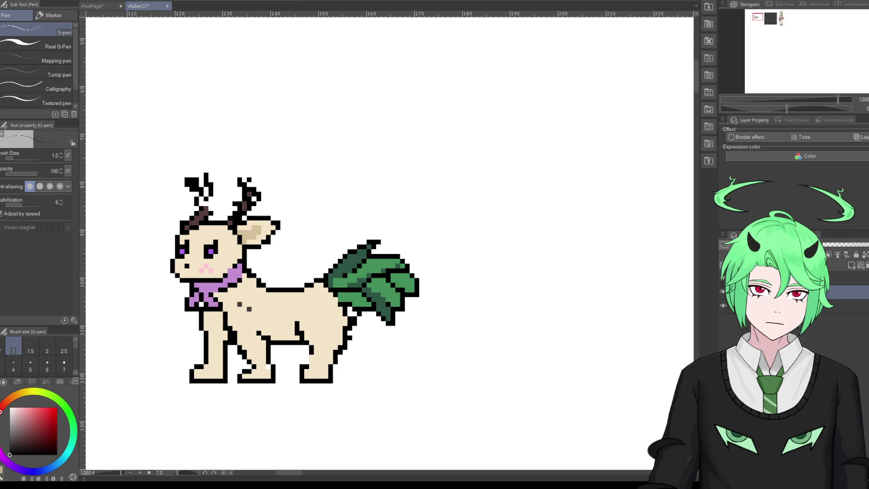
key(e)
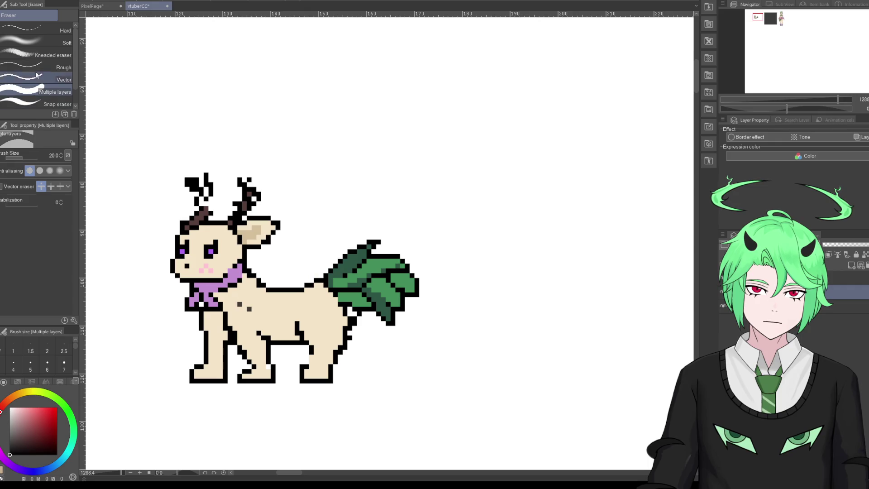
click(39, 31)
drag(304, 345, 298, 342)
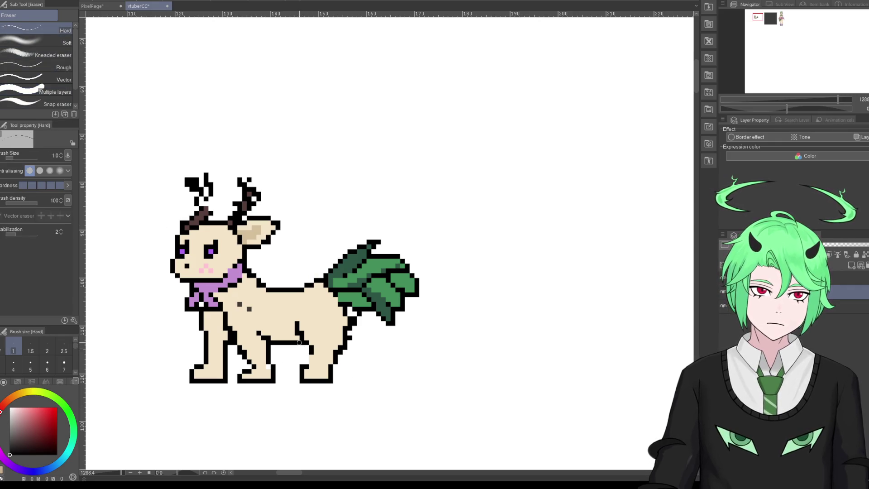
Step: Try drawing a new hind-leg outline below the tail, undoing each attempt
key(p)
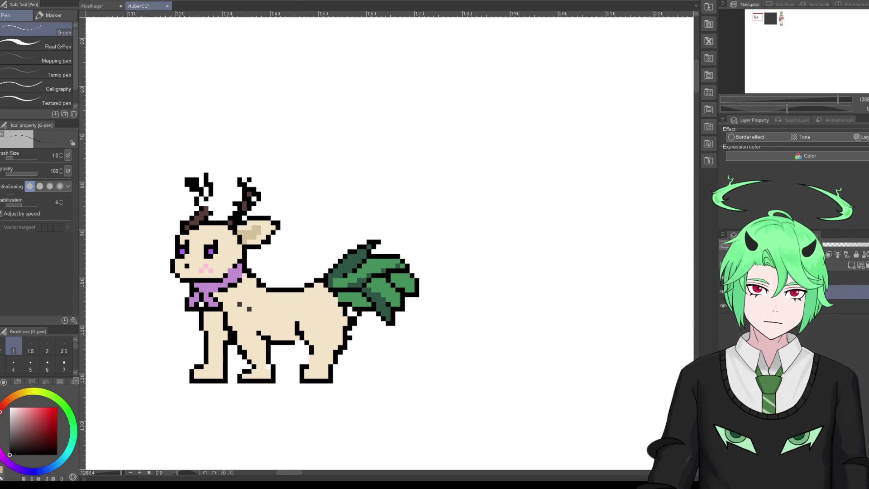
drag(352, 326, 368, 374)
key(ctrl+z)
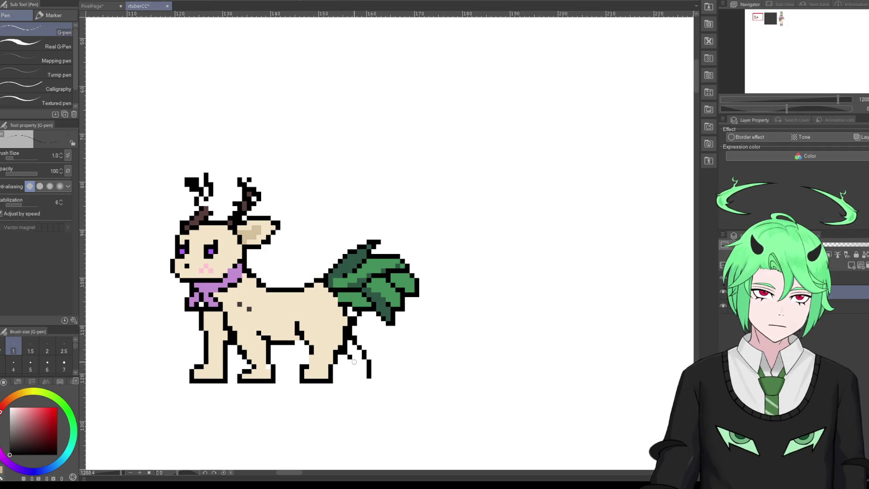
key(ctrl+z)
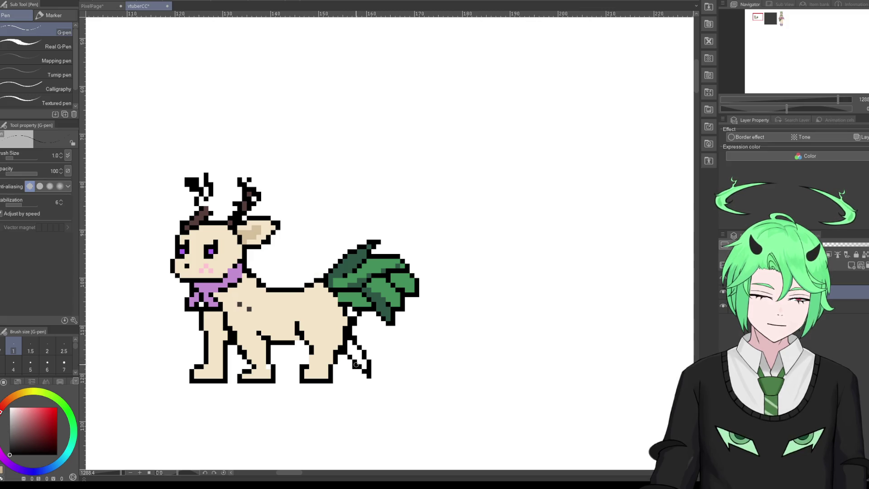
mouse_move(351, 358)
mouse_down()
mouse_move(367, 381)
mouse_move(374, 361)
mouse_up()
key(ctrl+z)
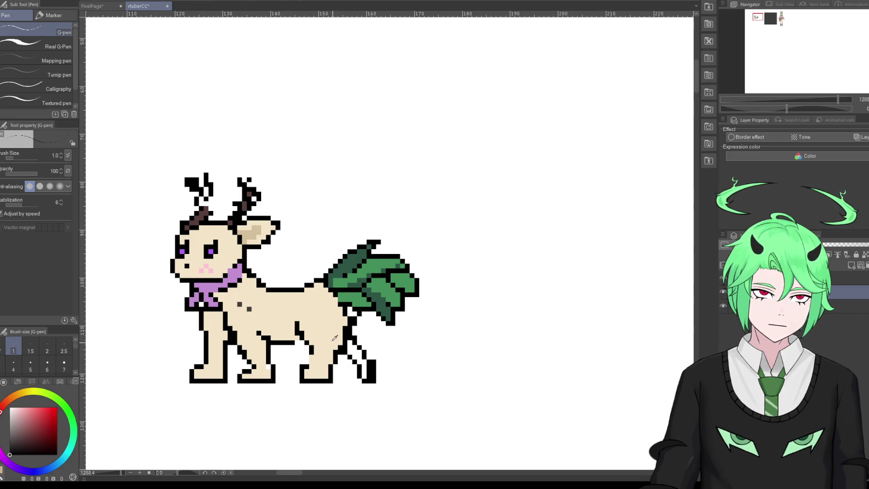
Step: Fill the new hind leg with cream and darker tan, and reshape the outline beside it
alt+click(335, 338)
mouse_move(367, 367)
mouse_down()
mouse_move(369, 377)
mouse_move(370, 365)
mouse_up()
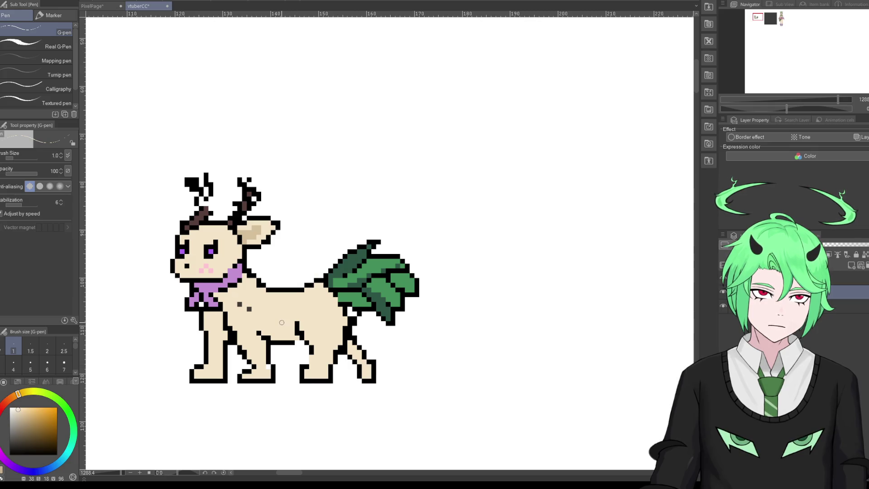
click(21, 417)
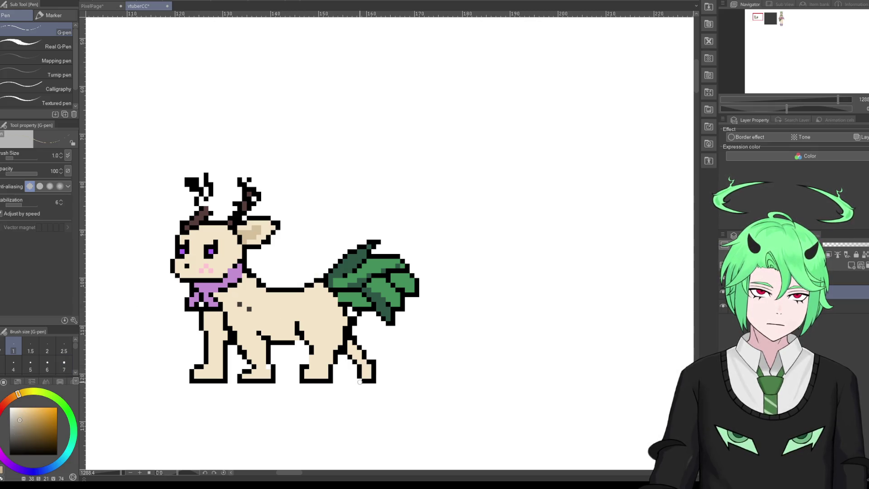
mouse_move(363, 372)
mouse_down()
mouse_move(366, 378)
mouse_move(350, 346)
mouse_move(360, 363)
mouse_up()
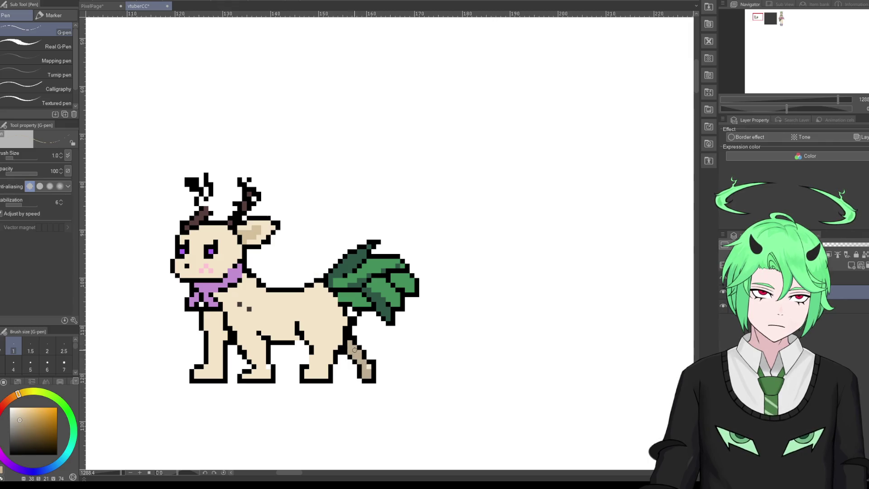
mouse_move(335, 337)
mouse_down()
mouse_move(348, 322)
mouse_move(334, 356)
mouse_up()
scroll(236, 400, down, 5)
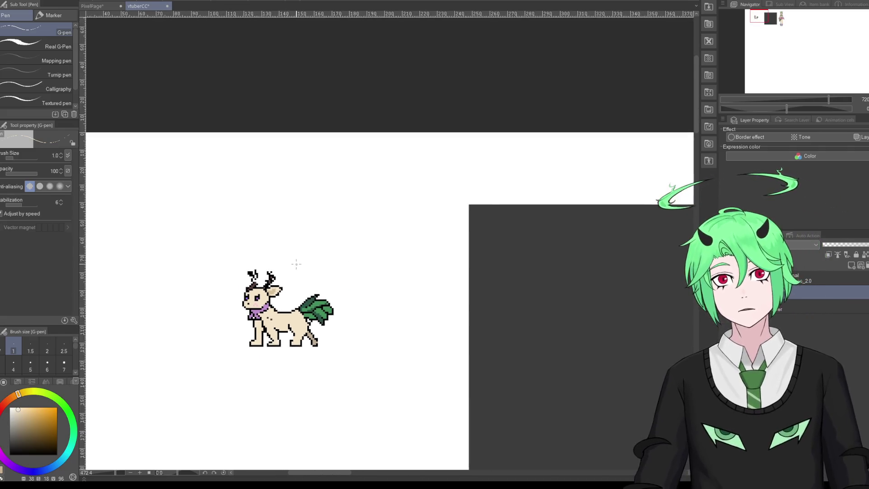
scroll(225, 410, up, 2)
scroll(225, 410, up, 2)
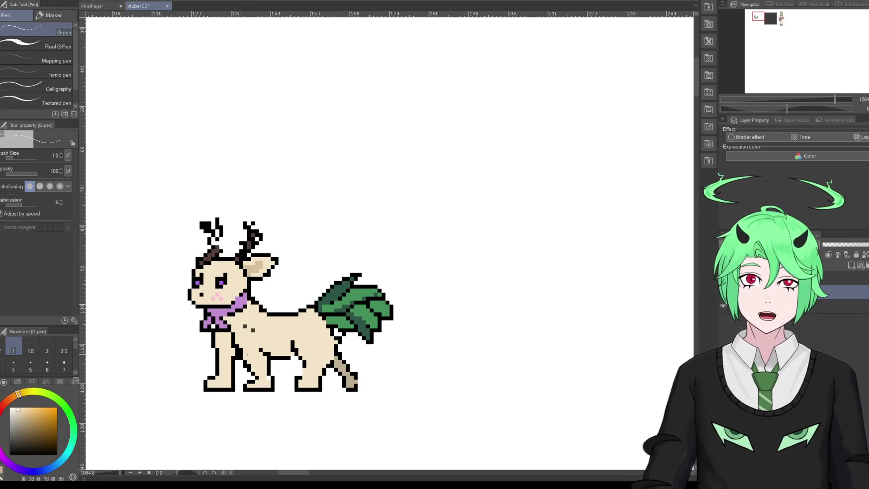
scroll(267, 323, down, 1)
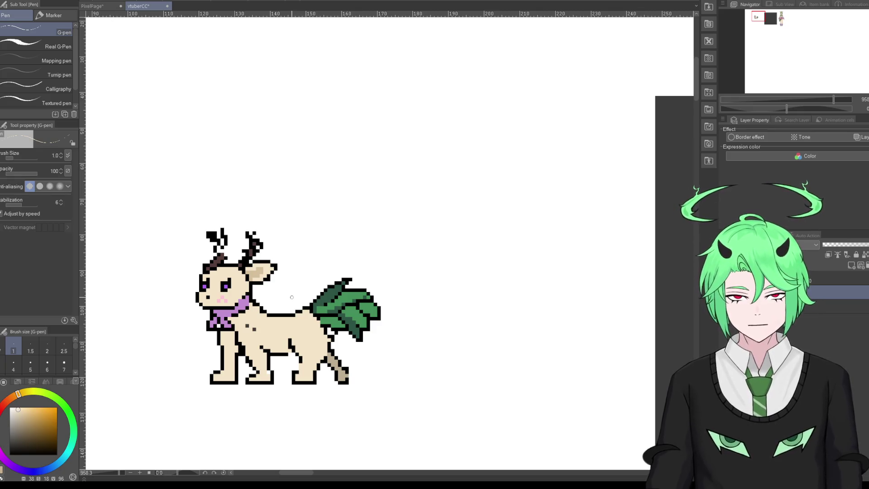
Step: Shade the cheek with the inner-ear tan, undo it, and reselect a slightly darker cream
alt+click(260, 276)
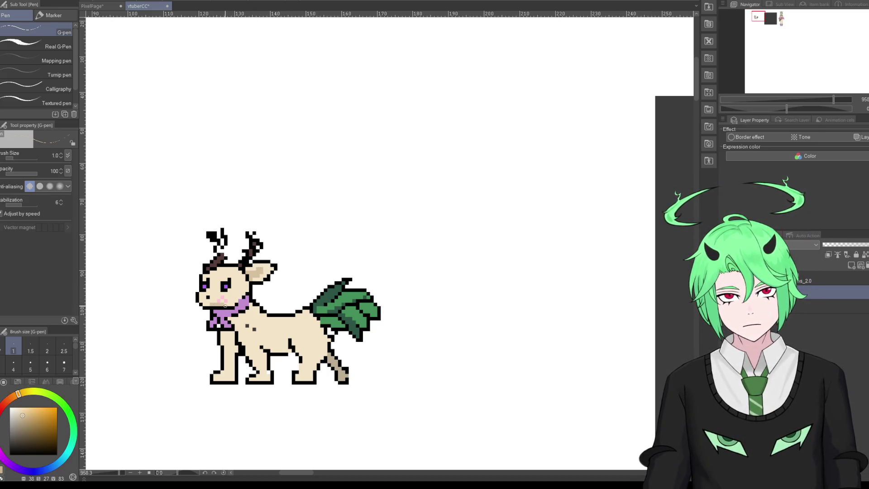
drag(235, 290, 240, 298)
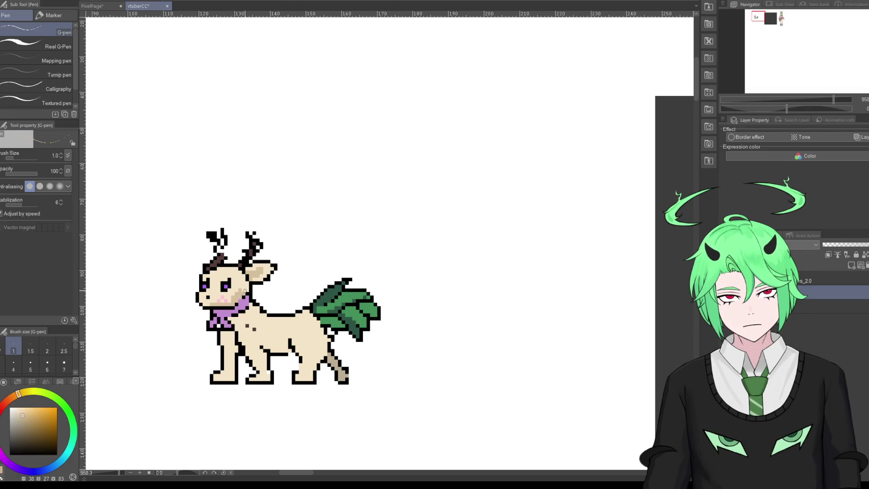
click(232, 302)
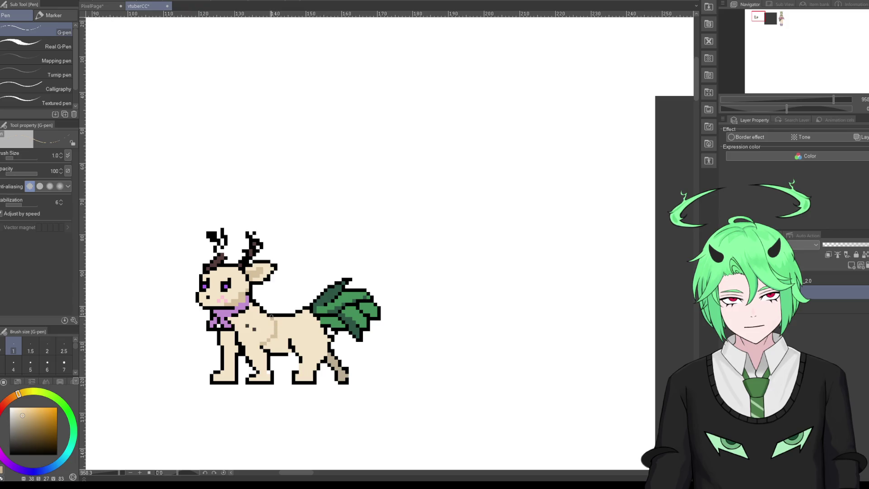
key(ctrl+z)
click(18, 409)
click(18, 411)
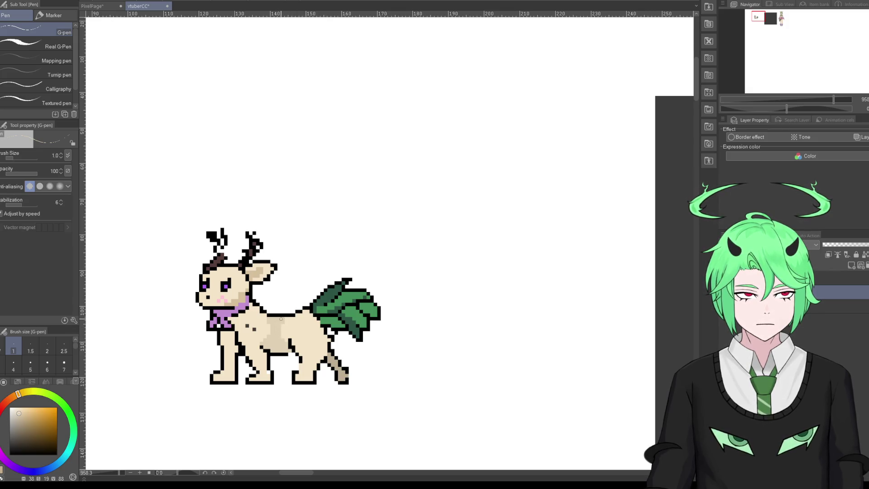
Step: Extend the black outline along the hind leg's bottom, then sample the scarf's light purple
scroll(316, 317, down, 1)
scroll(362, 316, down, 3)
scroll(389, 315, down, 2)
scroll(398, 315, down, 1)
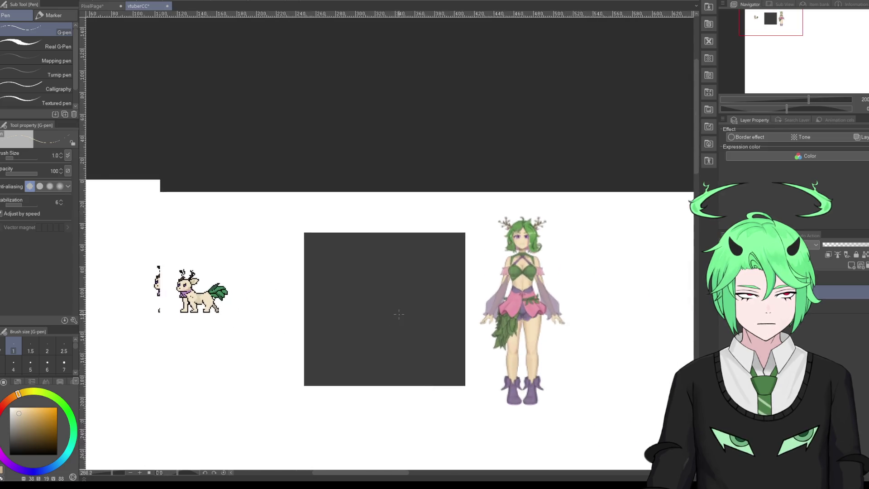
scroll(399, 314, up, 1)
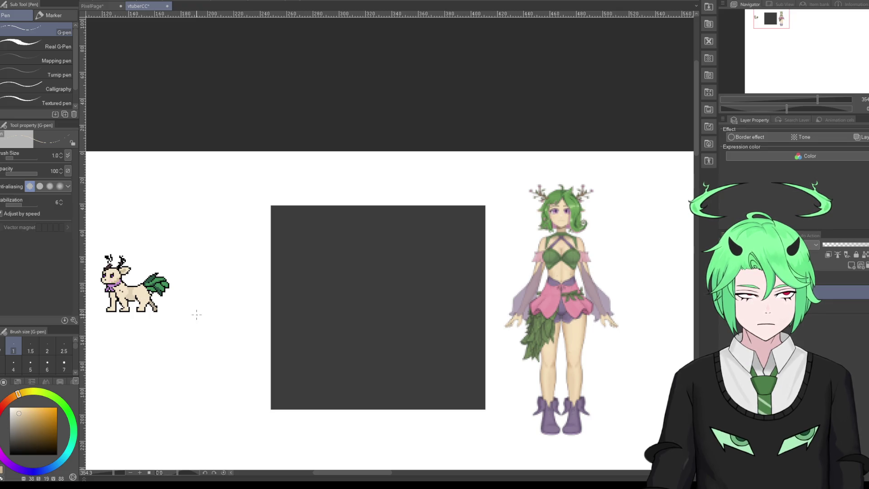
scroll(305, 307, down, 2)
scroll(135, 296, up, 1)
scroll(165, 295, up, 1)
scroll(163, 294, down, 1)
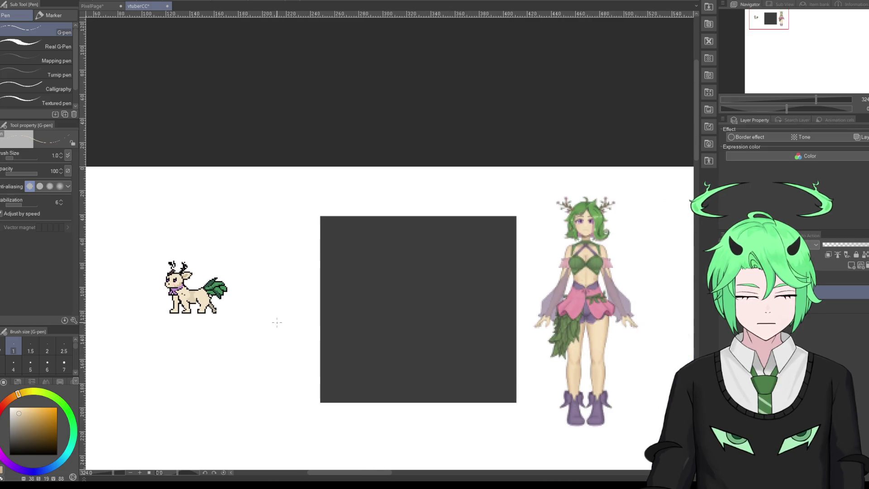
scroll(174, 295, up, 3)
scroll(174, 295, up, 3)
scroll(174, 294, up, 2)
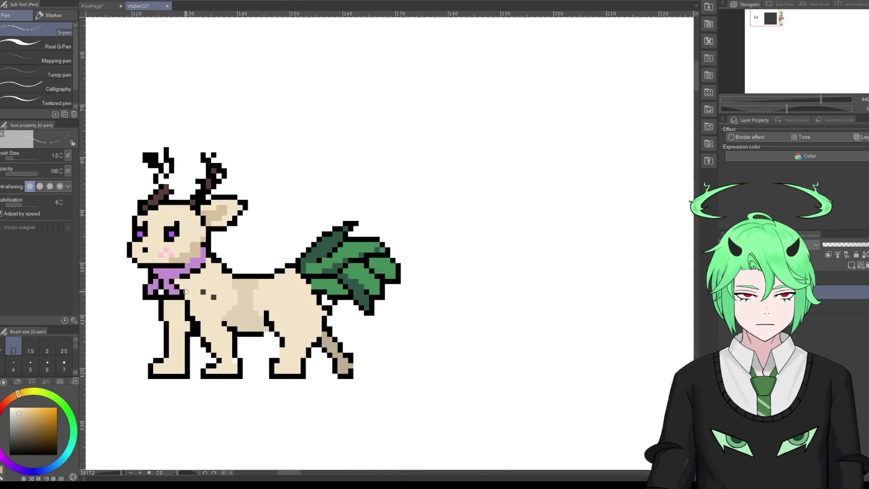
click(10, 455)
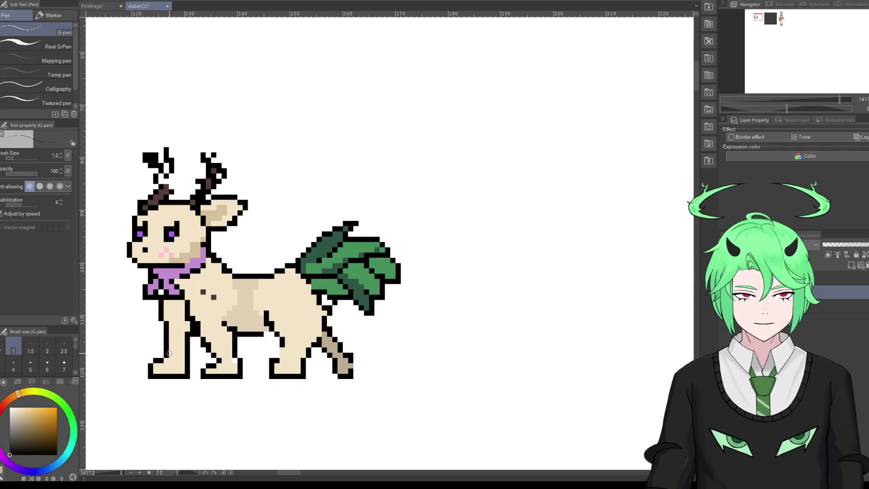
scroll(179, 354, down, 2)
scroll(178, 354, down, 2)
scroll(179, 354, down, 2)
scroll(168, 334, up, 2)
scroll(169, 333, up, 2)
scroll(168, 333, up, 2)
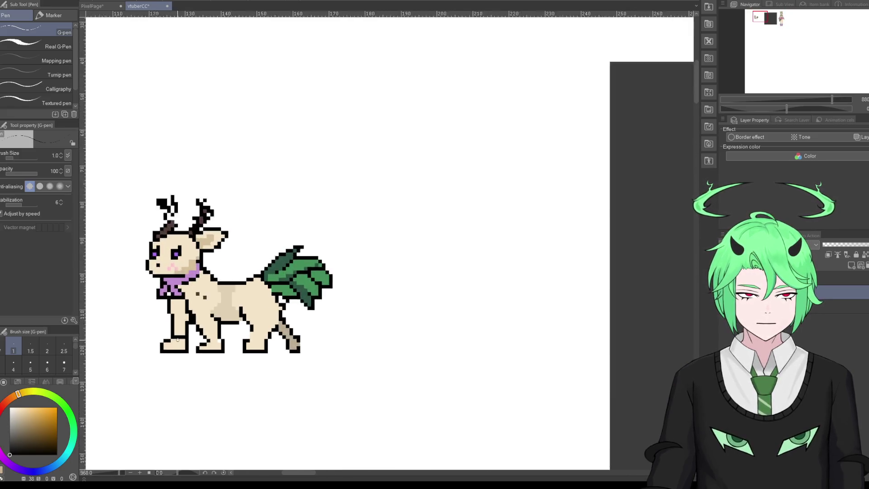
scroll(169, 334, up, 2)
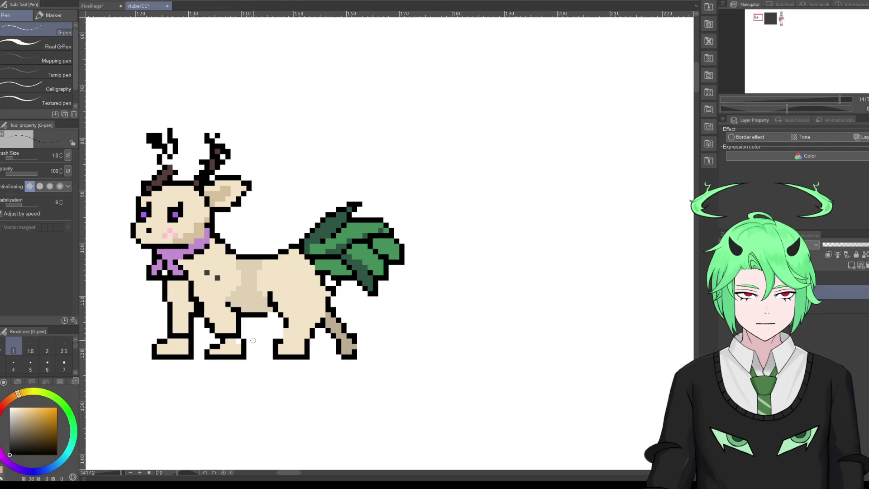
drag(290, 337, 303, 336)
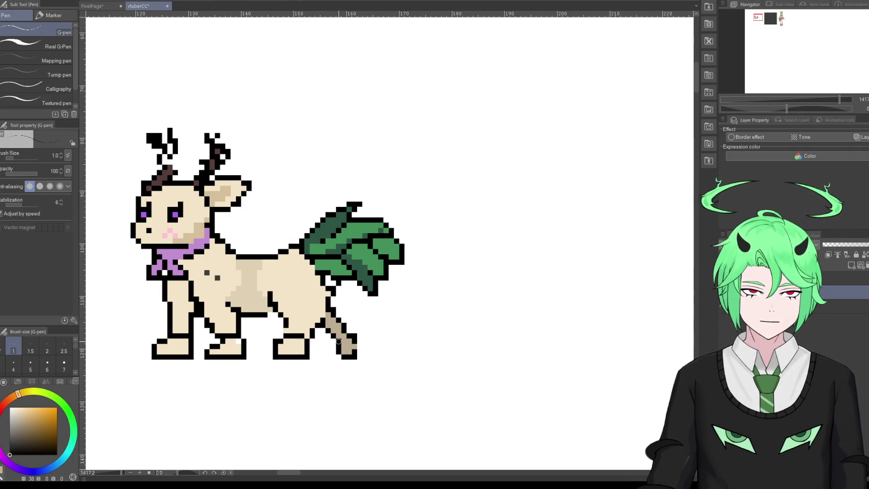
alt+click(202, 249)
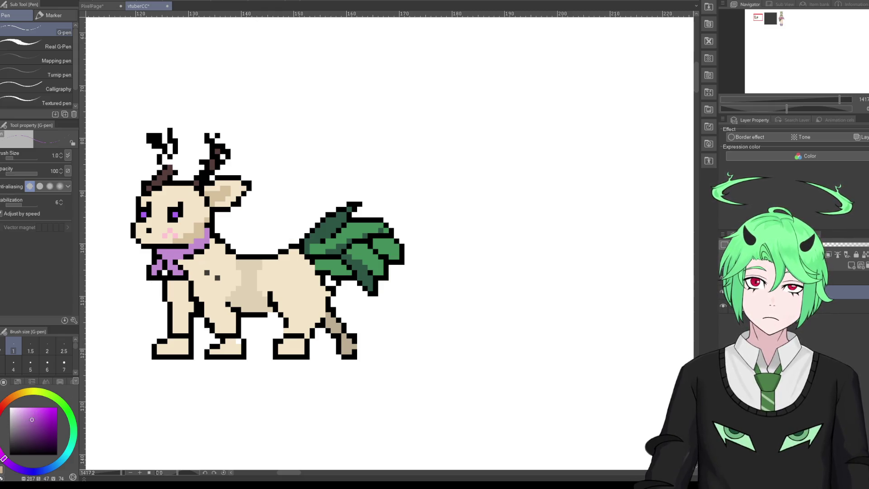
Step: Darken the purple and paint the first three hooves with it
scroll(273, 257, down, 5)
scroll(274, 257, down, 3)
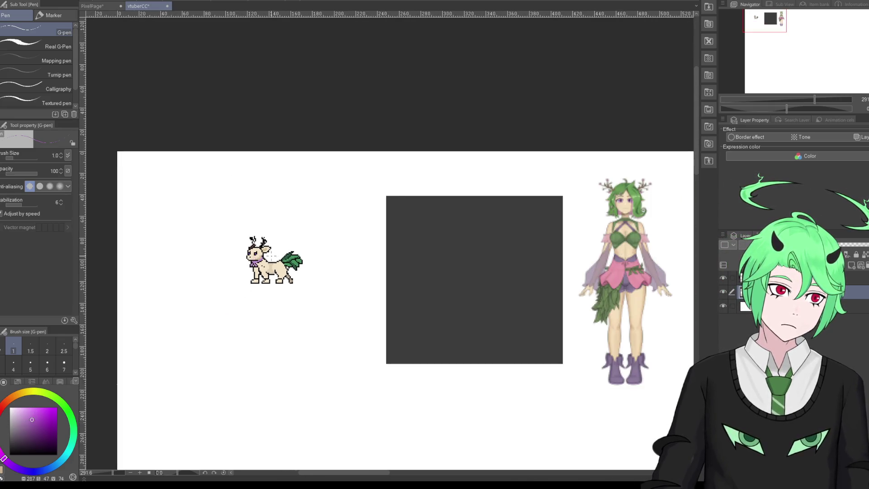
scroll(258, 267, up, 3)
scroll(252, 275, up, 3)
scroll(251, 275, up, 2)
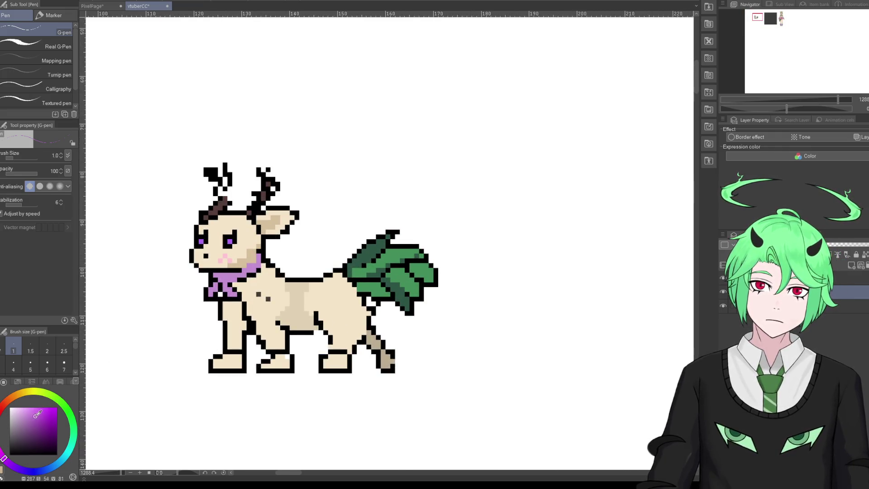
drag(32, 423, 31, 426)
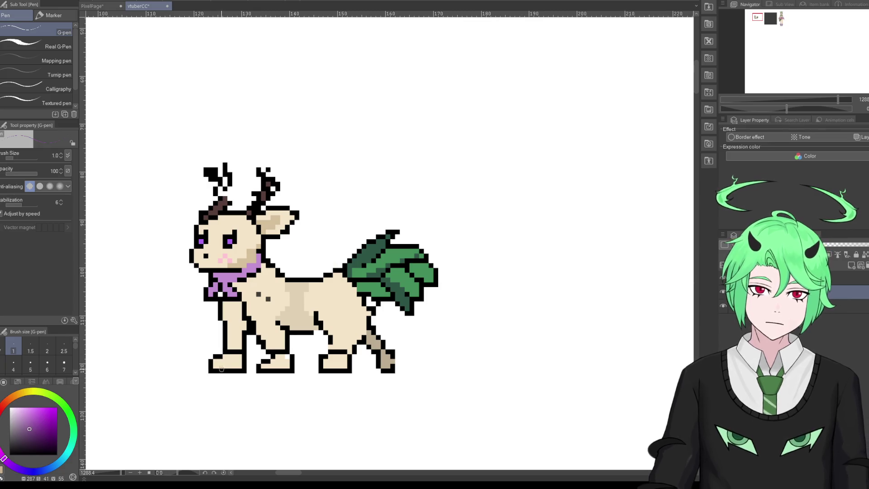
mouse_move(223, 357)
mouse_down()
mouse_move(236, 358)
mouse_move(225, 362)
mouse_up()
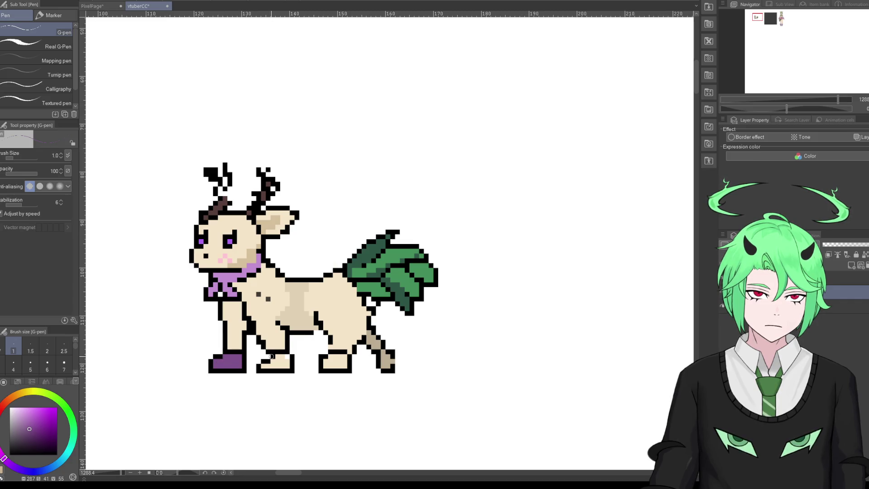
mouse_move(278, 357)
mouse_down()
mouse_move(289, 359)
mouse_move(276, 362)
mouse_up()
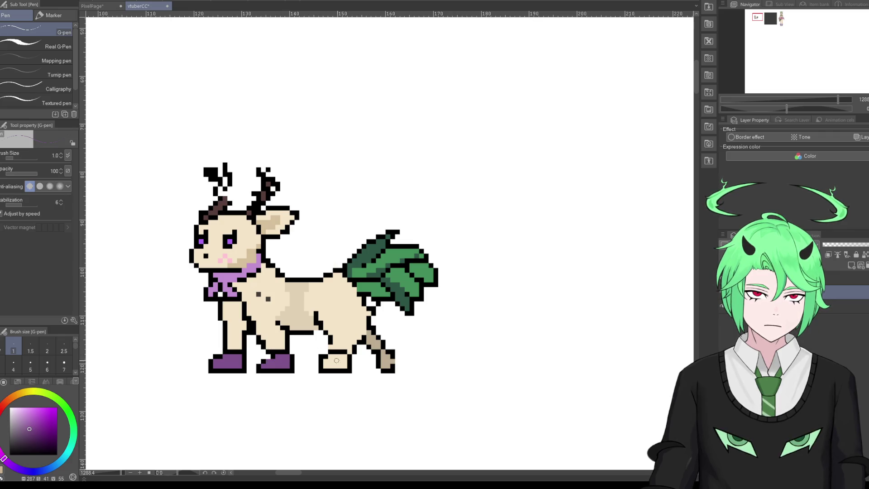
drag(327, 361, 344, 358)
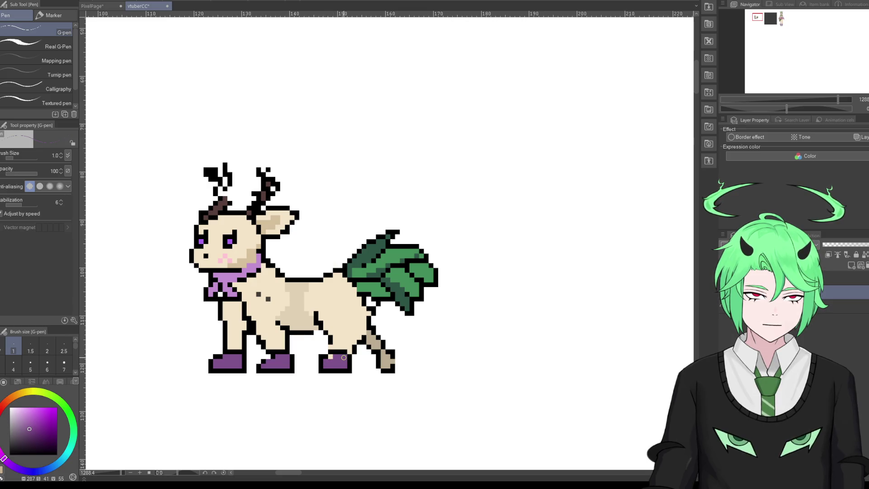
Step: Paint the back hoof in a deeper purple and sample black from its outline
click(34, 437)
drag(382, 355, 389, 368)
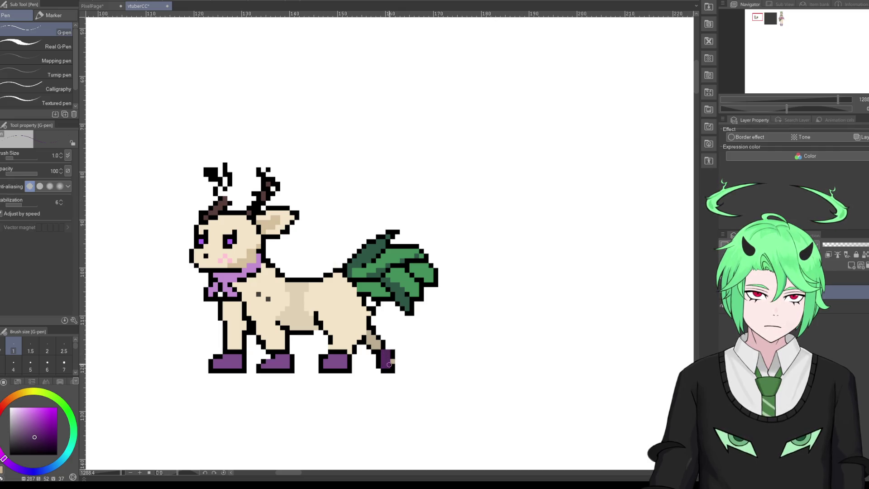
alt+click(389, 349)
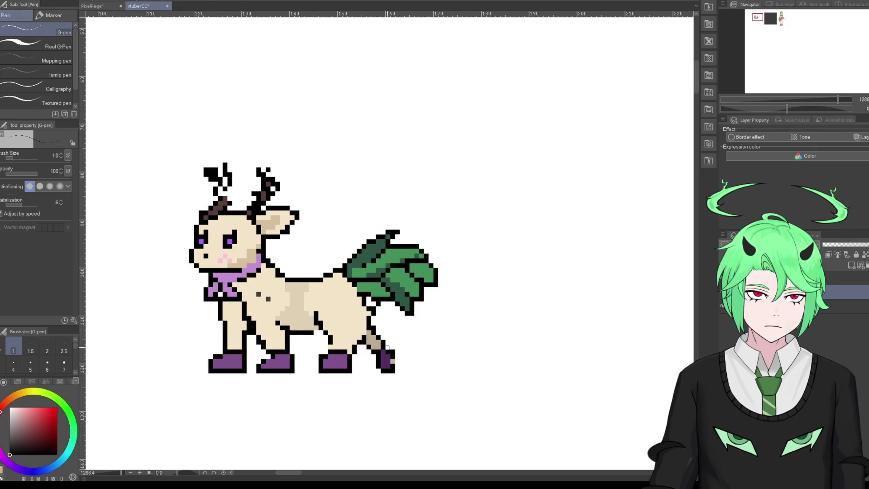
scroll(271, 334, down, 2)
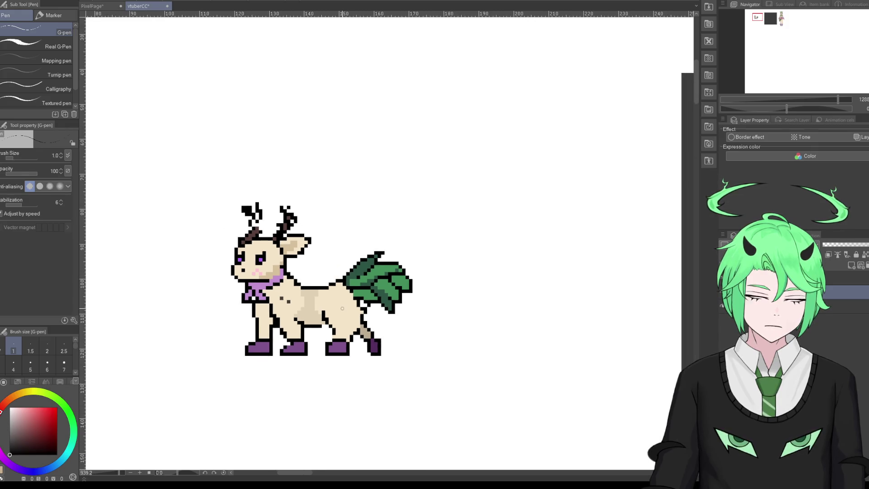
Step: Zoom in on the jaw and sample the scarf's light purple
scroll(272, 335, down, 2)
scroll(271, 335, down, 2)
scroll(272, 335, down, 1)
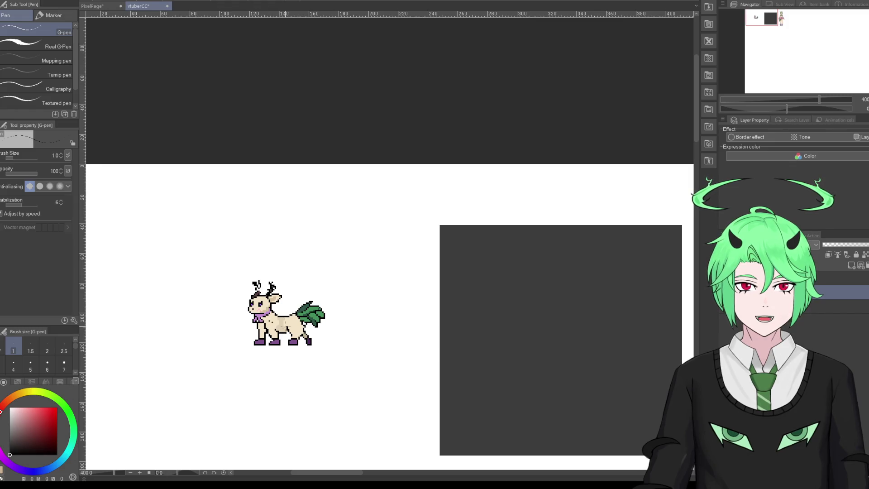
scroll(265, 291, down, 5)
scroll(389, 318, up, 3)
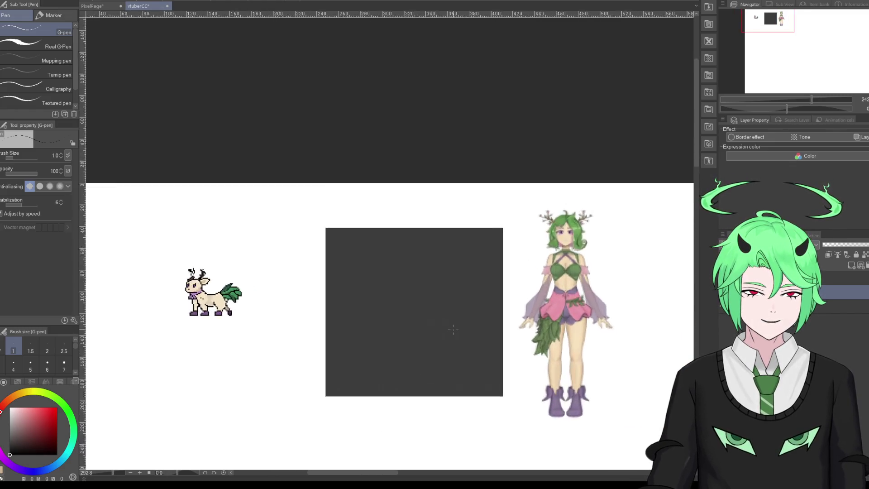
scroll(390, 318, up, 1)
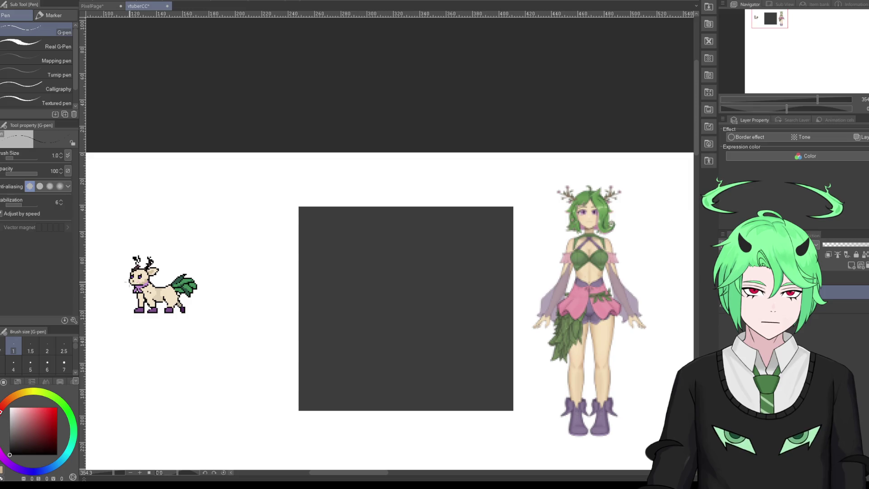
scroll(126, 281, up, 2)
scroll(125, 282, up, 2)
scroll(126, 282, up, 2)
scroll(126, 282, up, 1)
alt+click(180, 296)
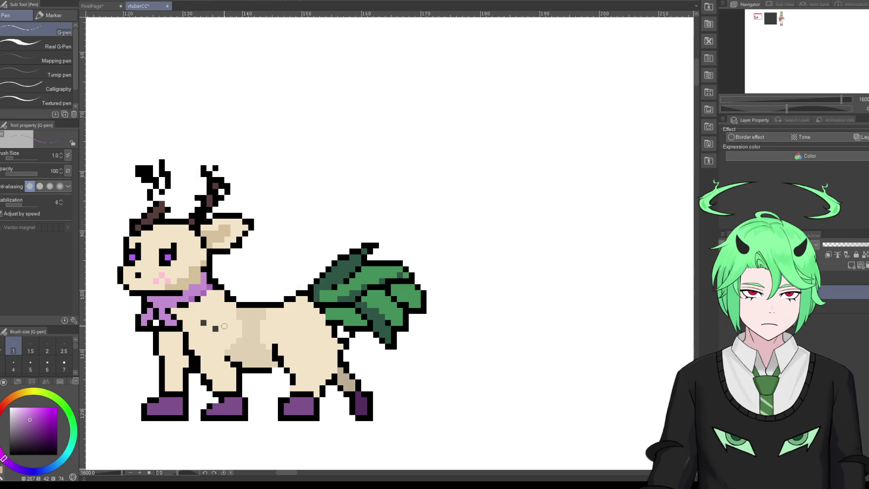
Step: Sample black from the outline and add a black outline pixel on the jaw
scroll(224, 325, down, 2)
scroll(195, 291, up, 3)
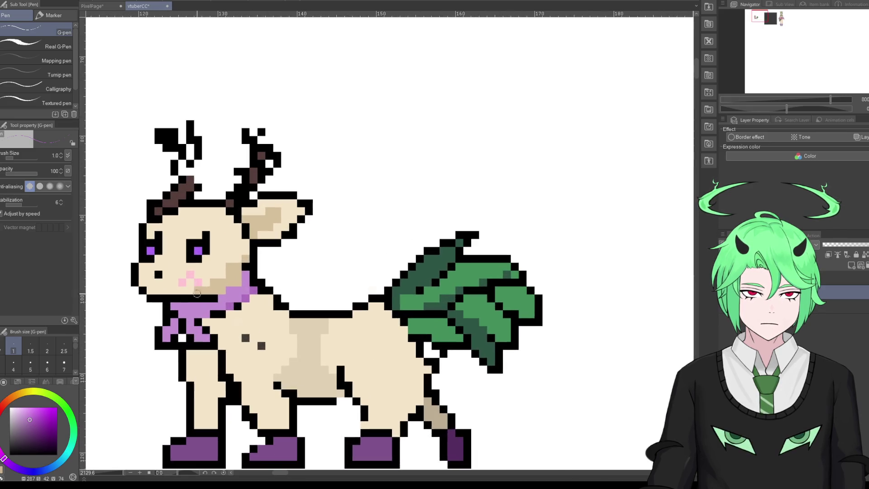
scroll(222, 324, down, 1)
scroll(210, 316, up, 1)
alt+click(166, 296)
click(161, 291)
Step: Review the jaw, then sample the pale cream body colour and black again
scroll(245, 309, down, 4)
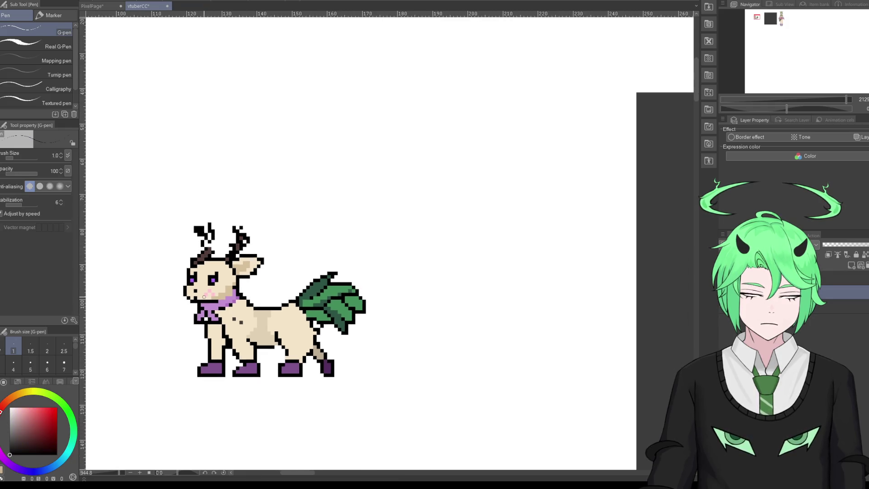
scroll(250, 308, down, 1)
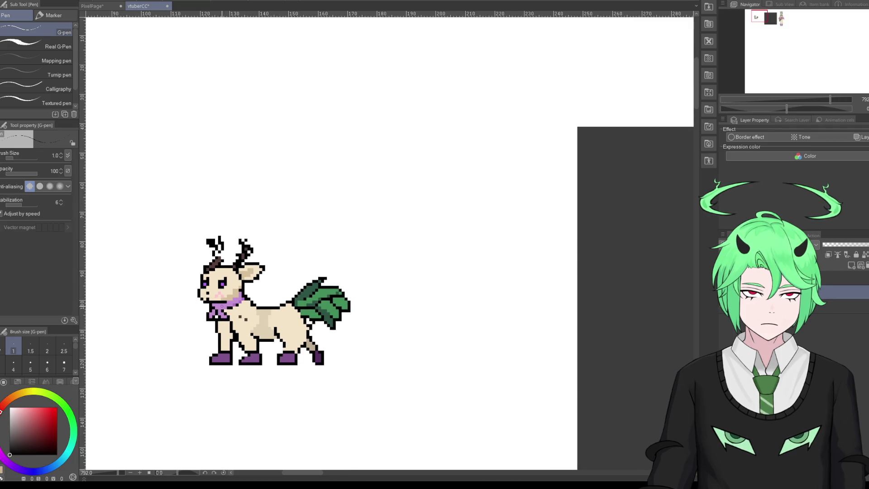
scroll(221, 282, up, 1)
scroll(221, 282, up, 3)
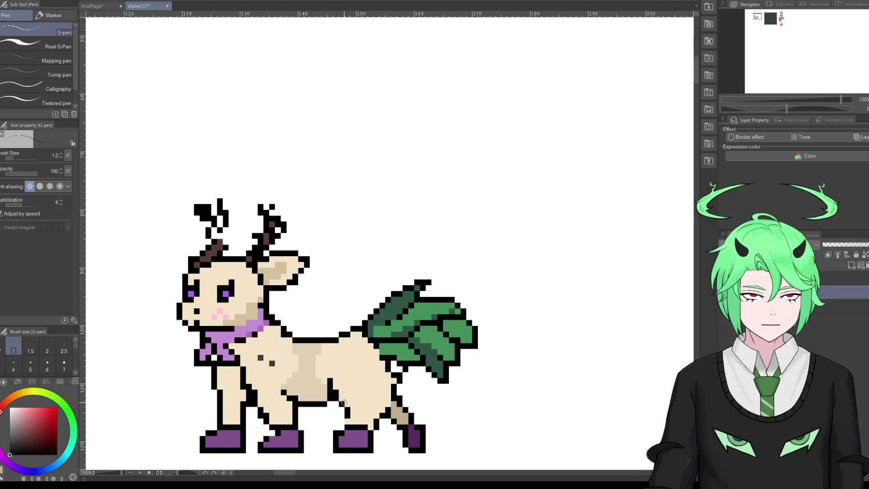
scroll(267, 340, down, 1)
scroll(267, 341, down, 2)
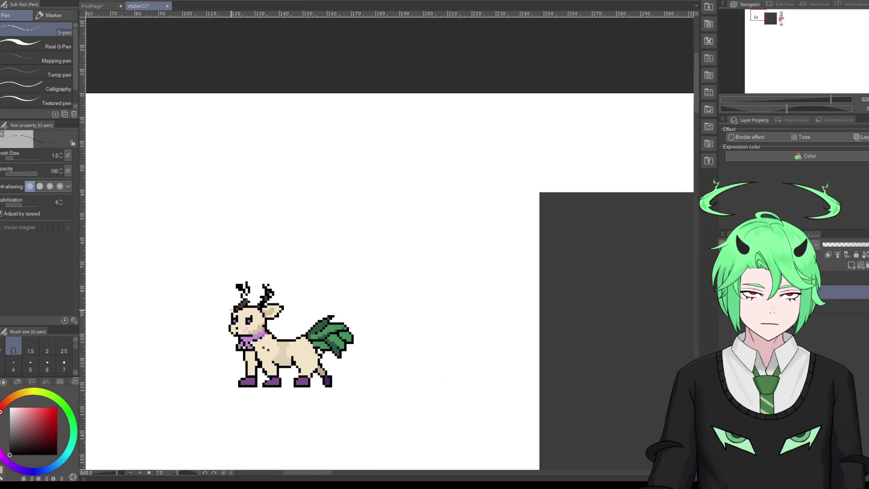
scroll(254, 348, up, 1)
scroll(254, 348, up, 2)
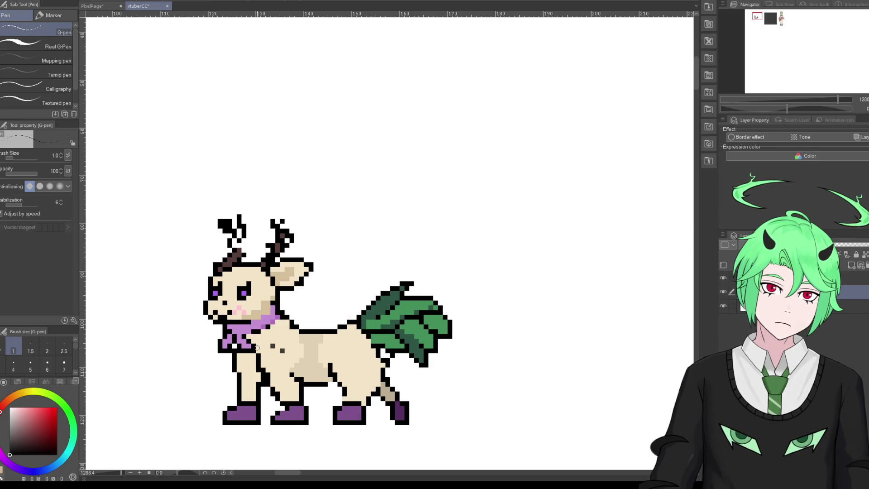
alt+click(243, 320)
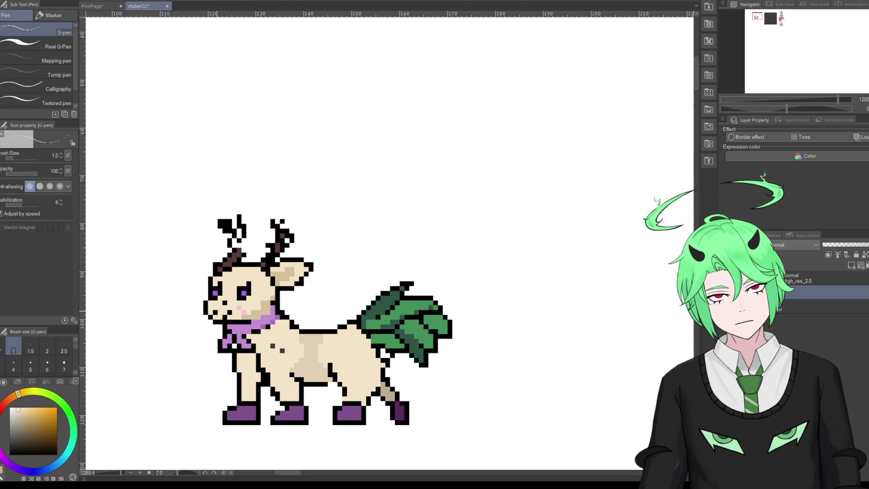
alt+click(229, 313)
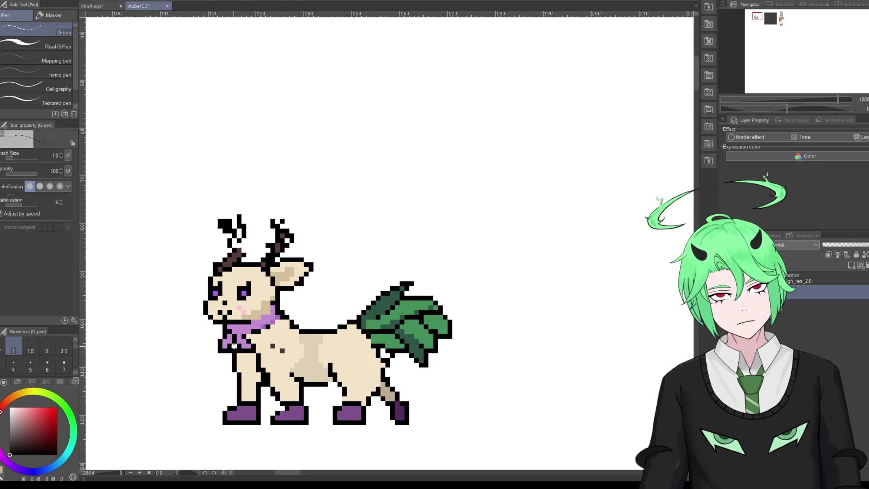
scroll(274, 300, down, 3)
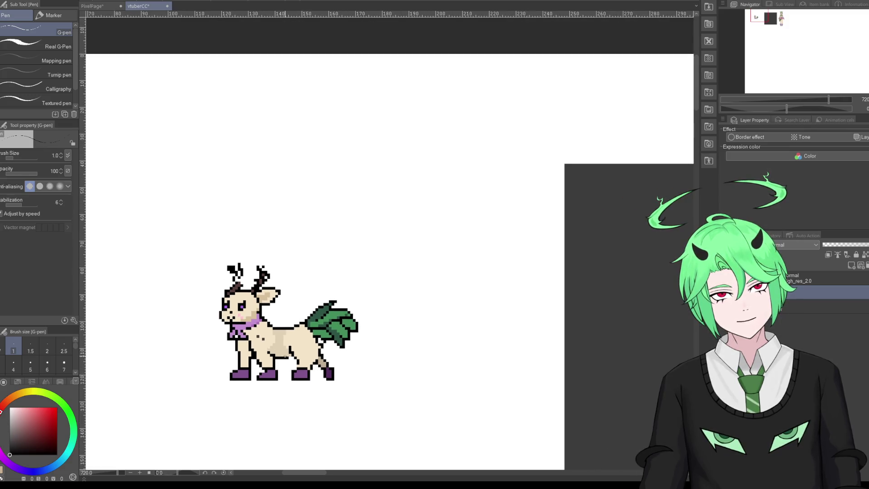
scroll(315, 367, up, 3)
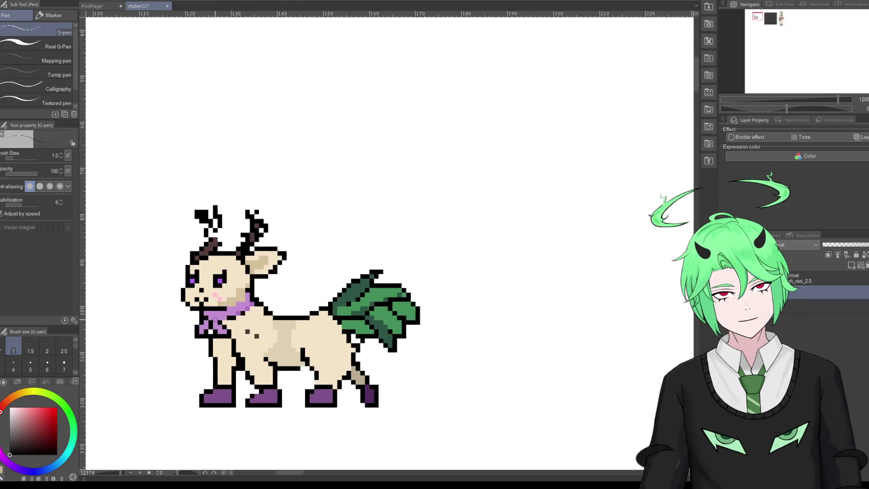